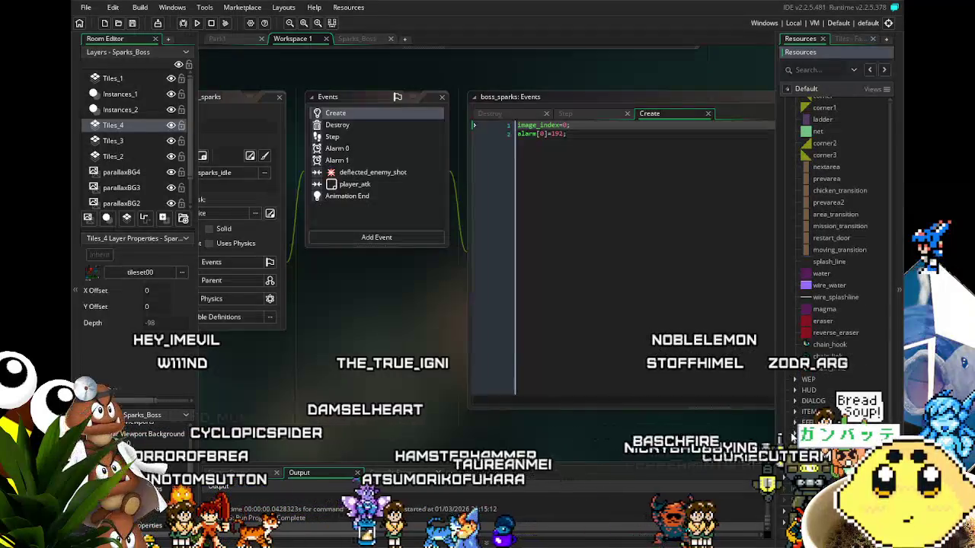
Step: Expand the NPCs resource folder and view the npc_sparks object's Create code
{"action": "scroll", "coordinate": [814, 395], "scroll_direction": "down", "scroll_amount": 2}
{"action": "double_click", "coordinate": [814, 392]}
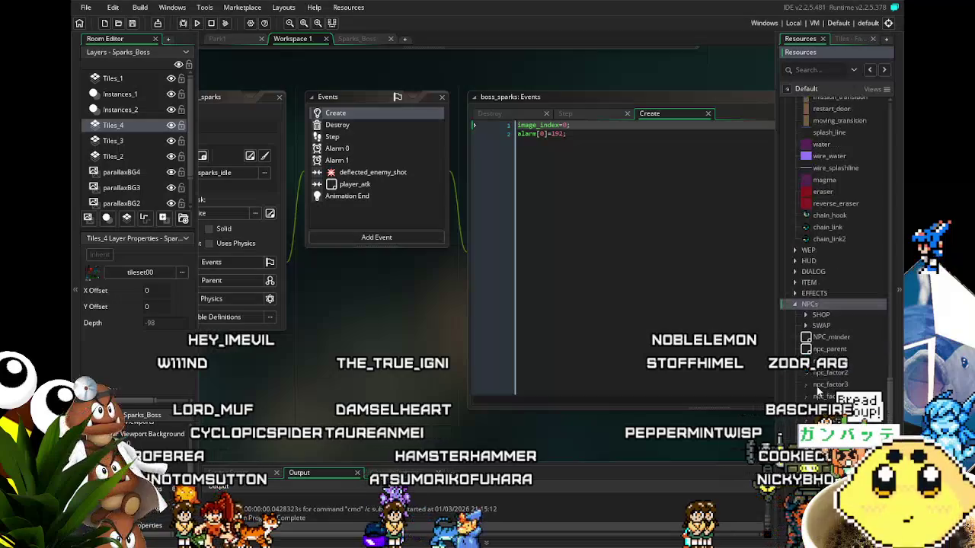
{"action": "scroll", "coordinate": [819, 391], "scroll_direction": "down", "scroll_amount": 5}
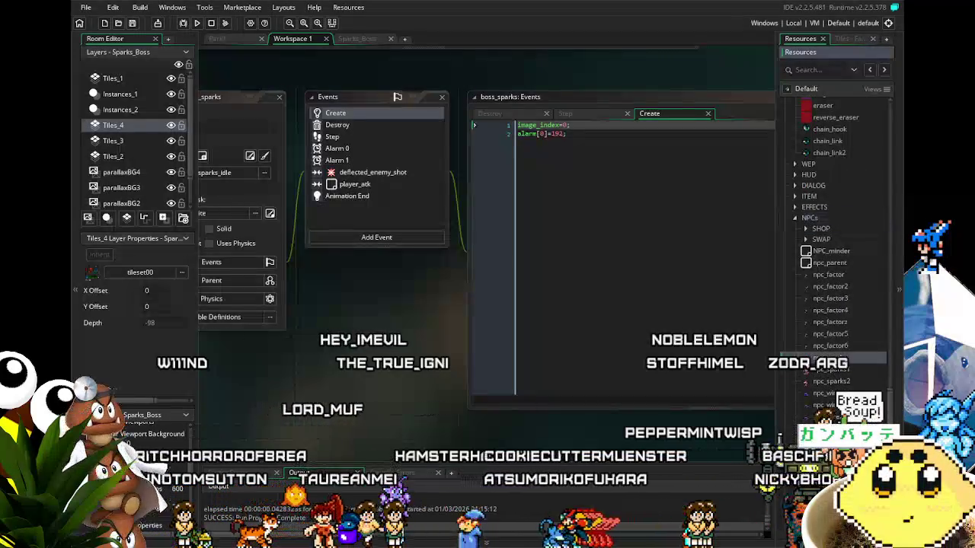
{"action": "double_click", "coordinate": [819, 357]}
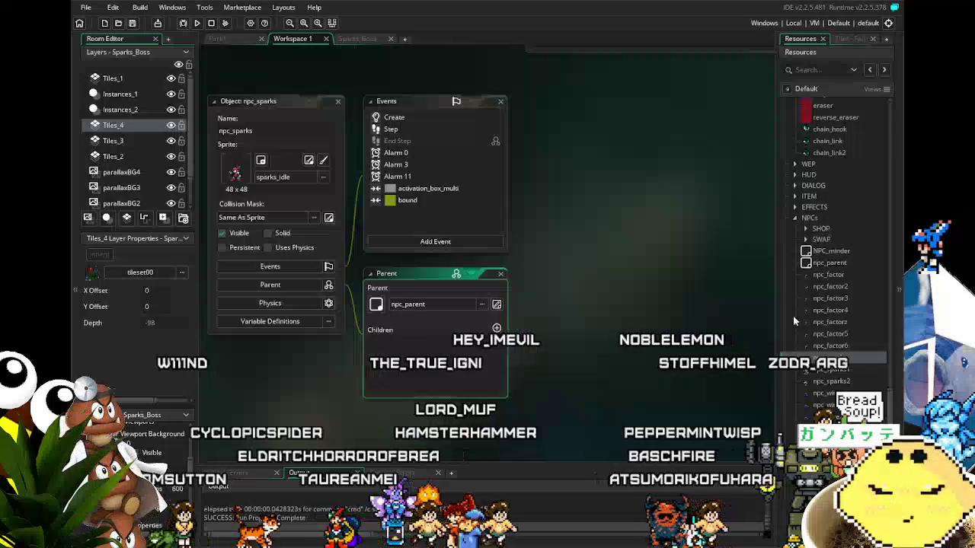
{"action": "left_click", "coordinate": [430, 121]}
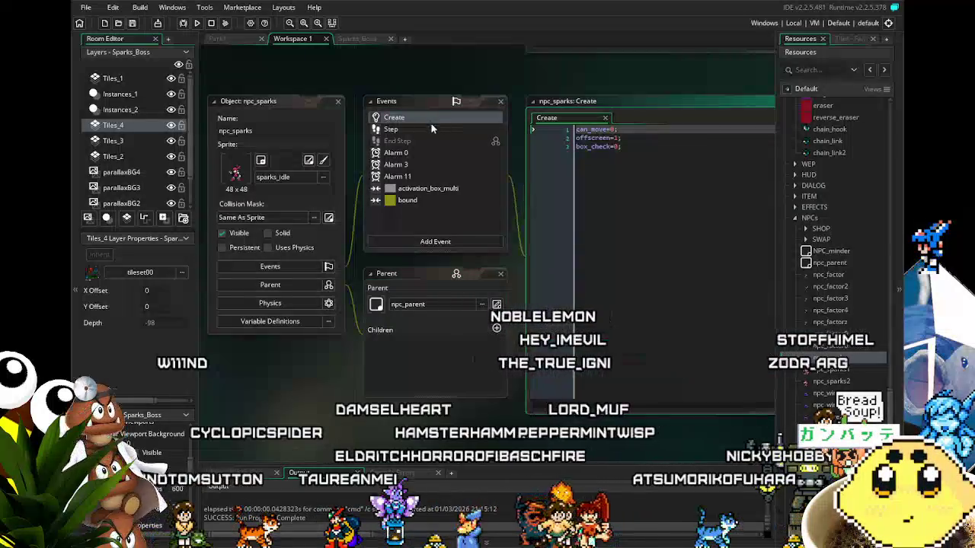
Step: Compare npc_sparks1 Create code with npc_sparks2 Step code, then show npc_sparks1's Alarm 0 code
{"action": "double_click", "coordinate": [834, 370]}
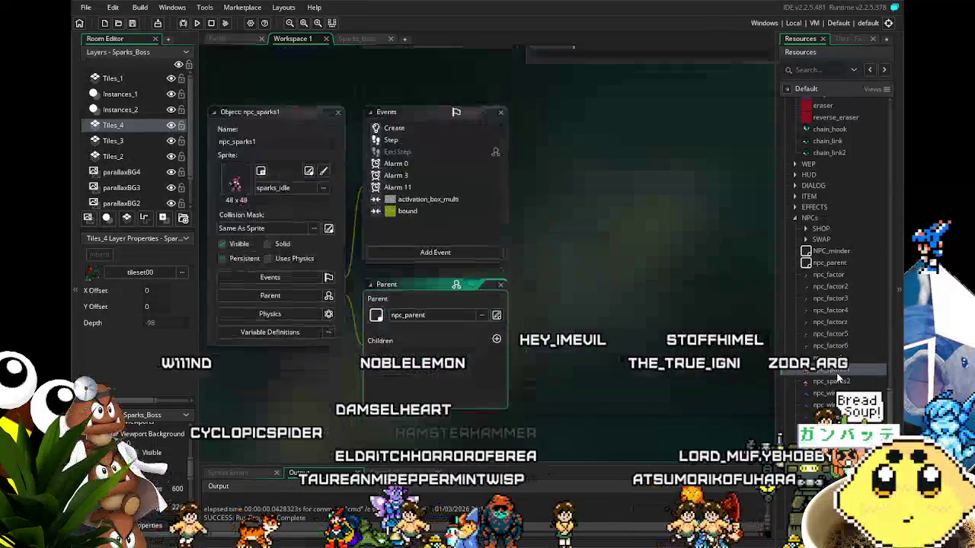
{"action": "left_click", "coordinate": [421, 120]}
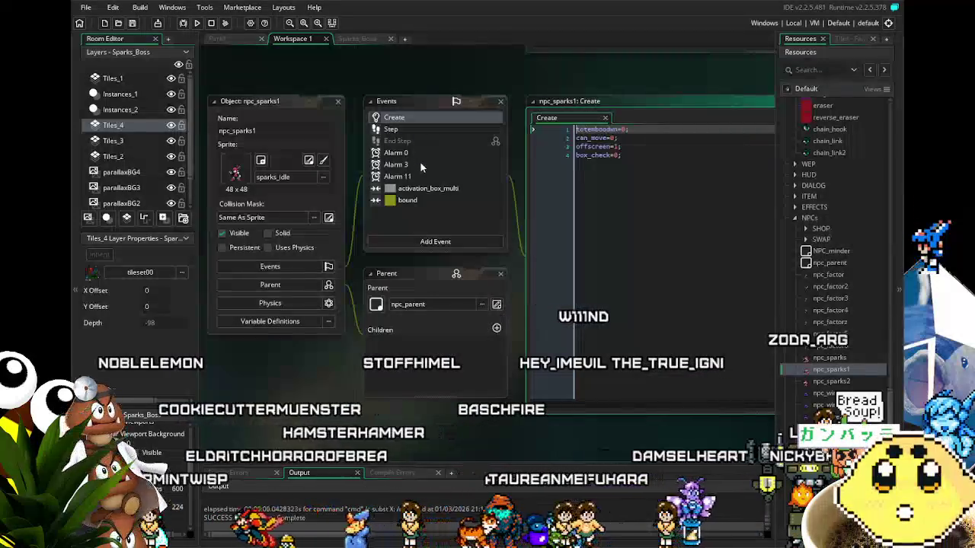
{"action": "double_click", "coordinate": [820, 387]}
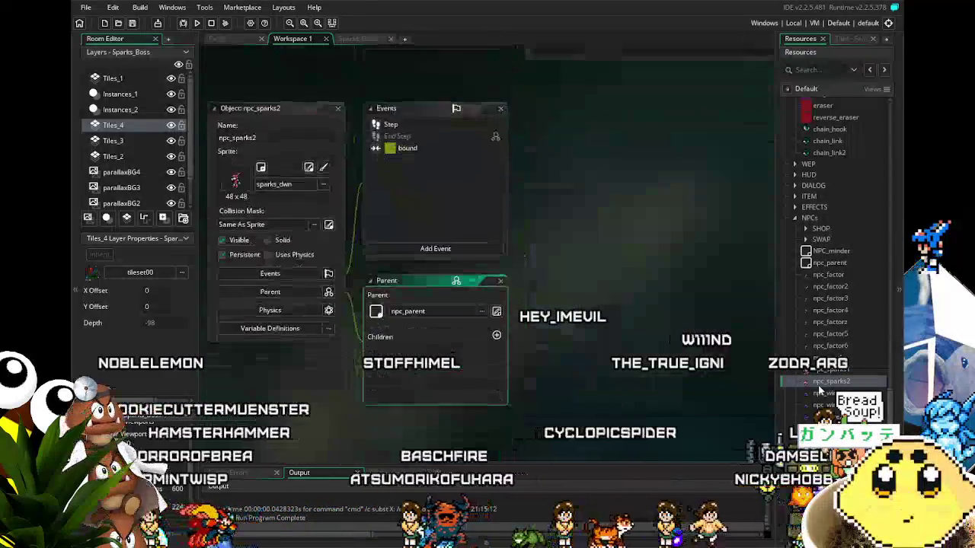
{"action": "double_click", "coordinate": [448, 122]}
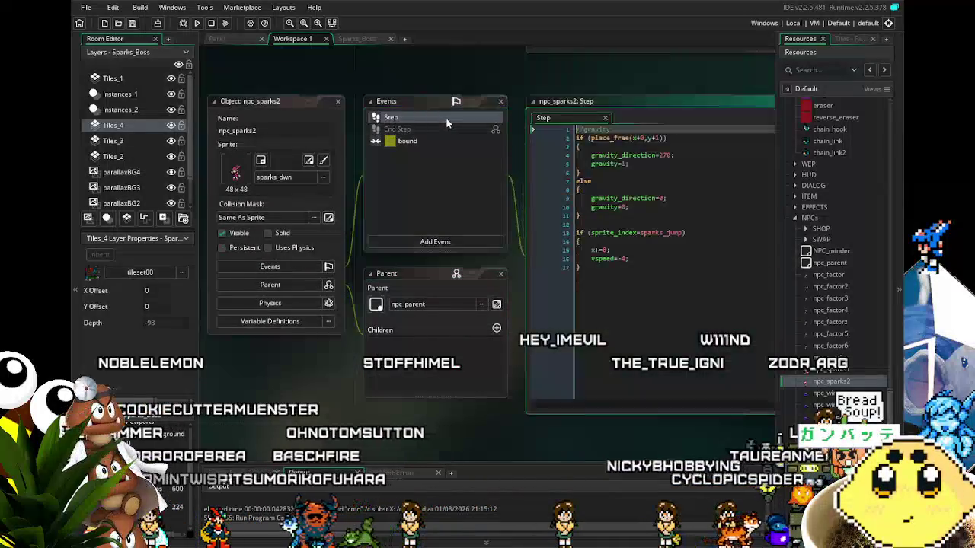
{"action": "left_click", "coordinate": [338, 101]}
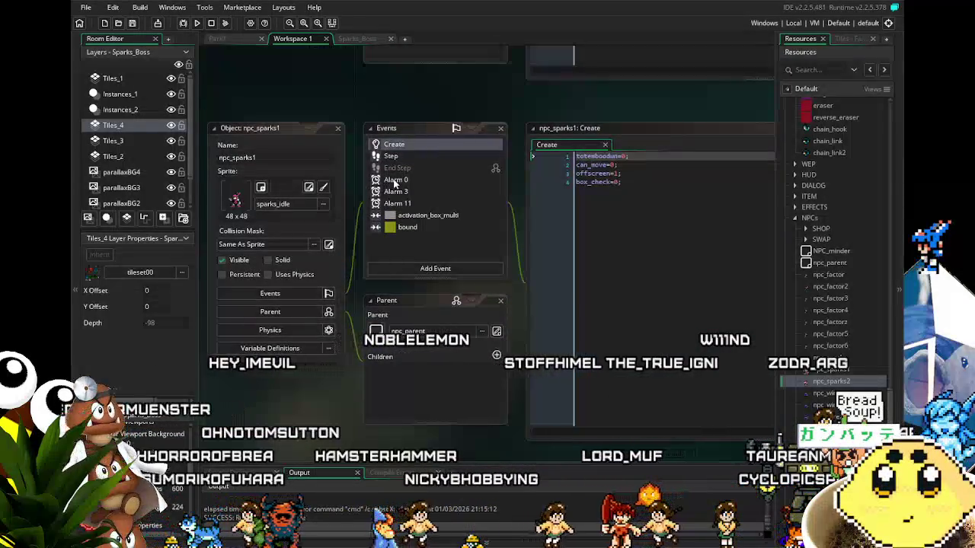
{"action": "left_click", "coordinate": [396, 180]}
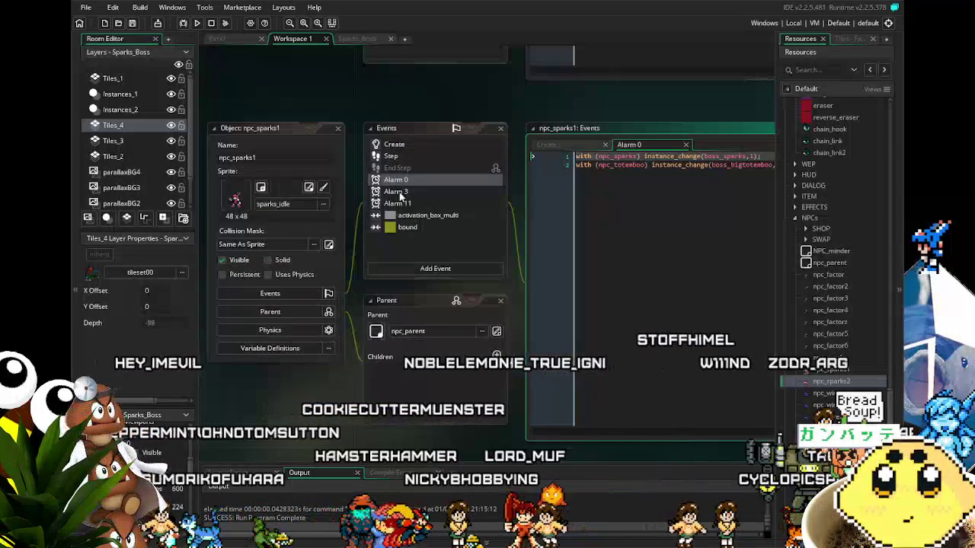
Step: Expand the DIALOG resource folder and open the box02 dialogue object
{"action": "left_click", "coordinate": [792, 218]}
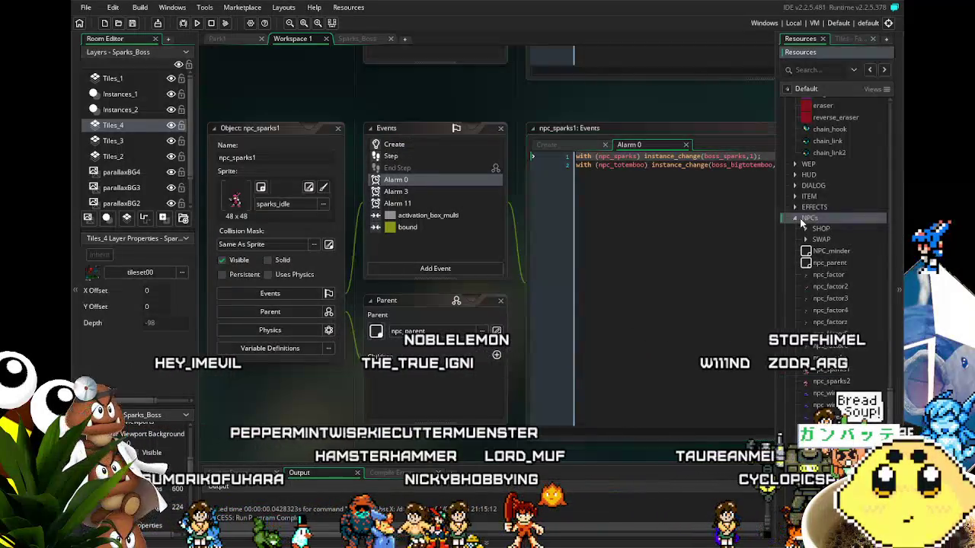
{"action": "scroll", "coordinate": [794, 217], "scroll_direction": "up", "scroll_amount": 5}
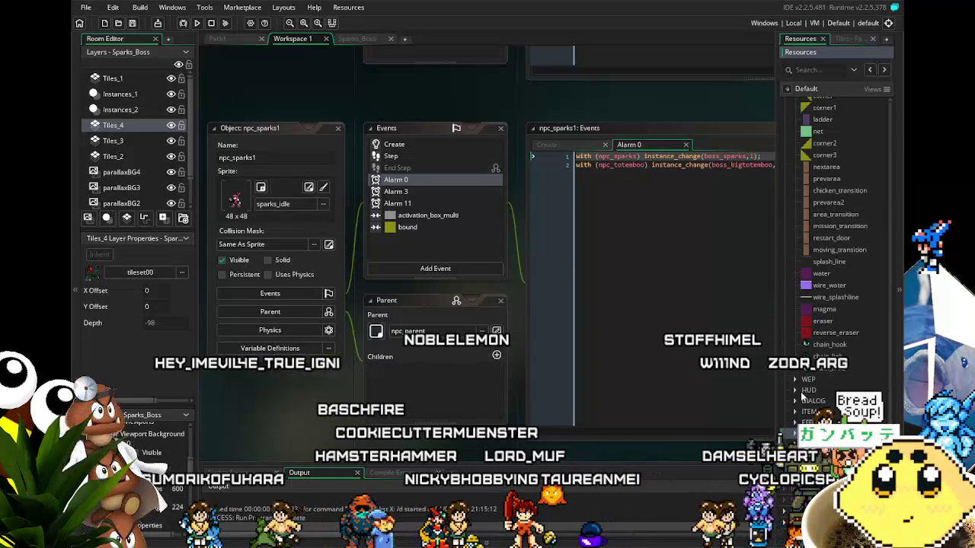
{"action": "left_click", "coordinate": [803, 401]}
{"action": "scroll", "coordinate": [812, 358], "scroll_direction": "down", "scroll_amount": 4}
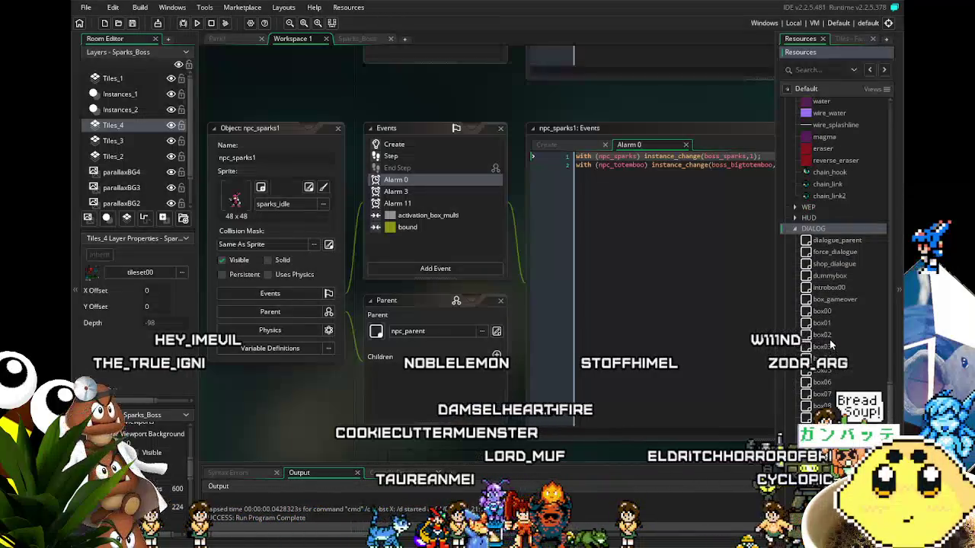
{"action": "double_click", "coordinate": [829, 336]}
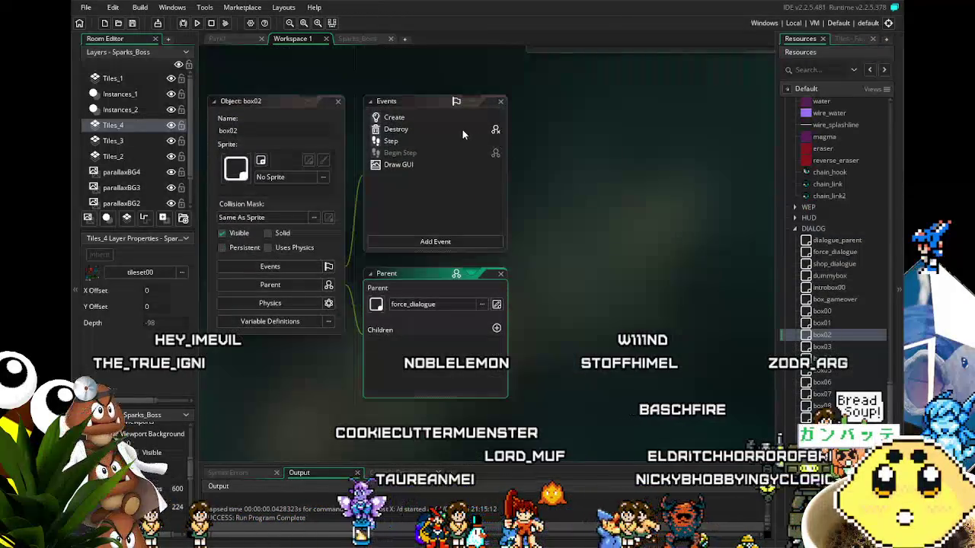
Step: Inspect box02's Draw GUI, Create, Destroy and Step code, ending on its Create messages
{"action": "double_click", "coordinate": [391, 166]}
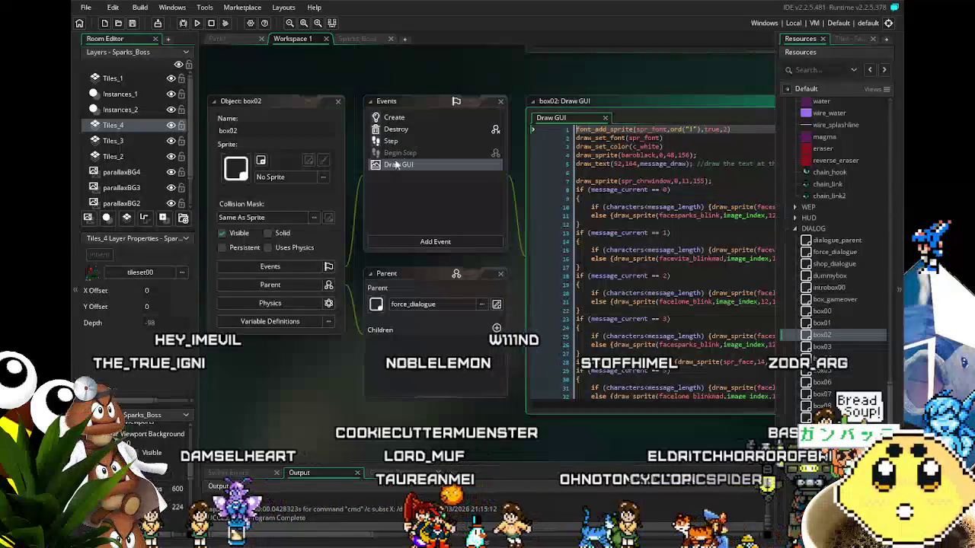
{"action": "double_click", "coordinate": [405, 117]}
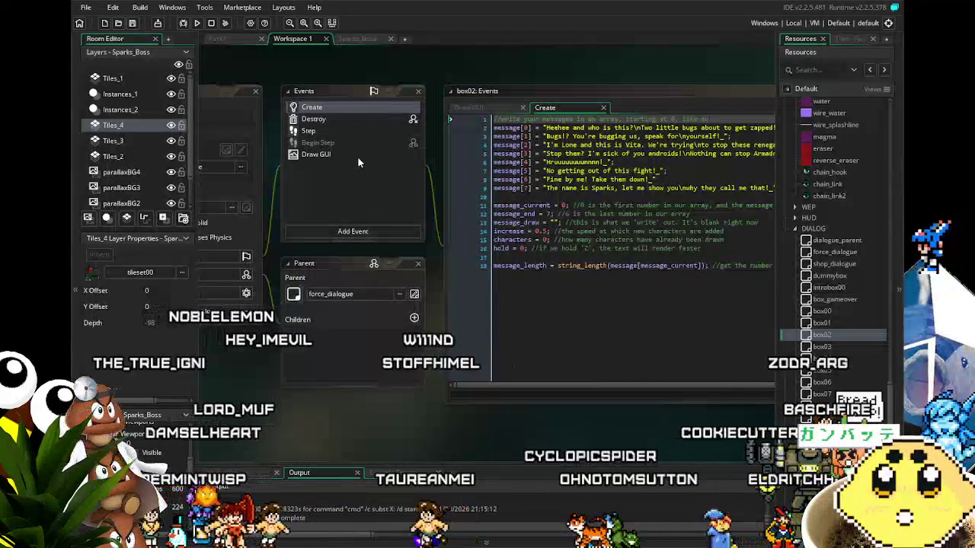
{"action": "left_click", "coordinate": [335, 119]}
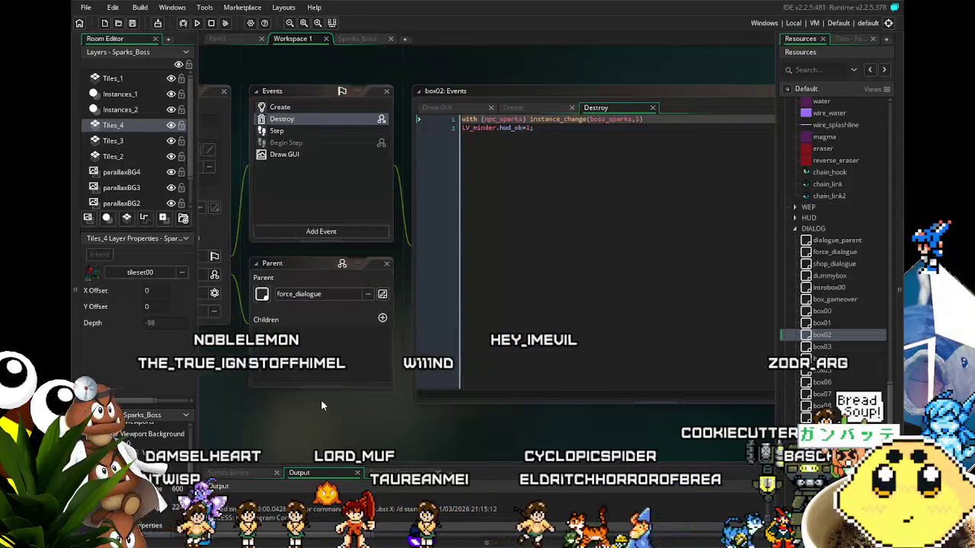
{"action": "left_click", "coordinate": [341, 129]}
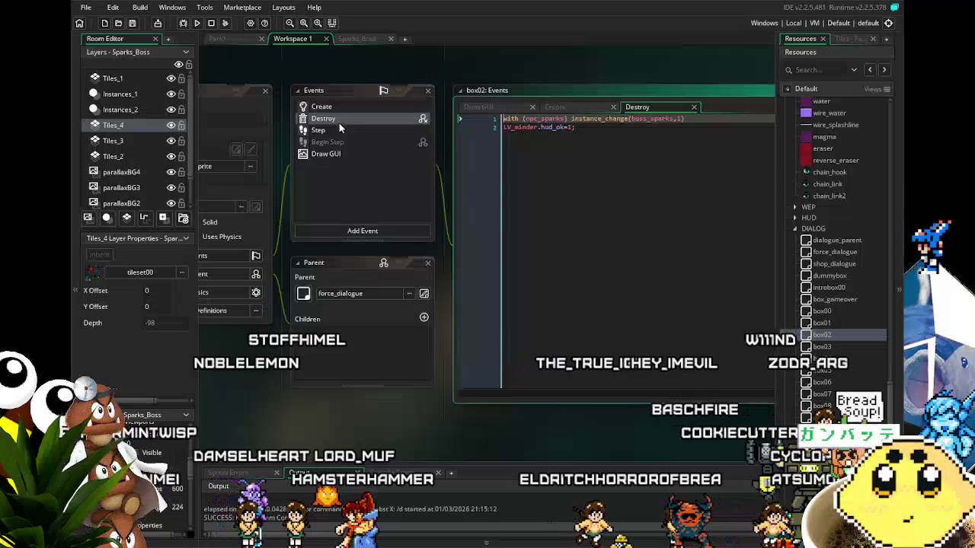
{"action": "left_click", "coordinate": [340, 110]}
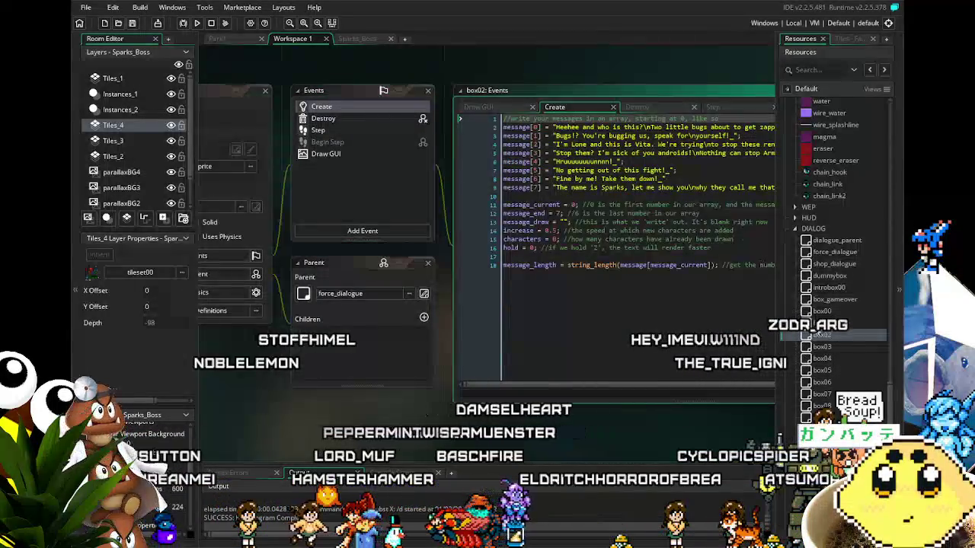
Step: Open box03 and box04 and view each one's Create code
{"action": "double_click", "coordinate": [822, 344]}
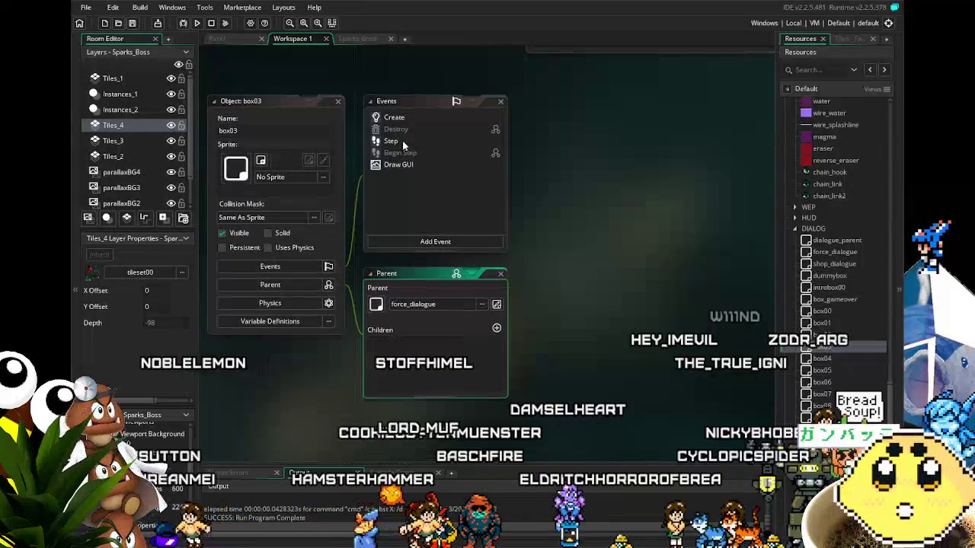
{"action": "left_click", "coordinate": [415, 118]}
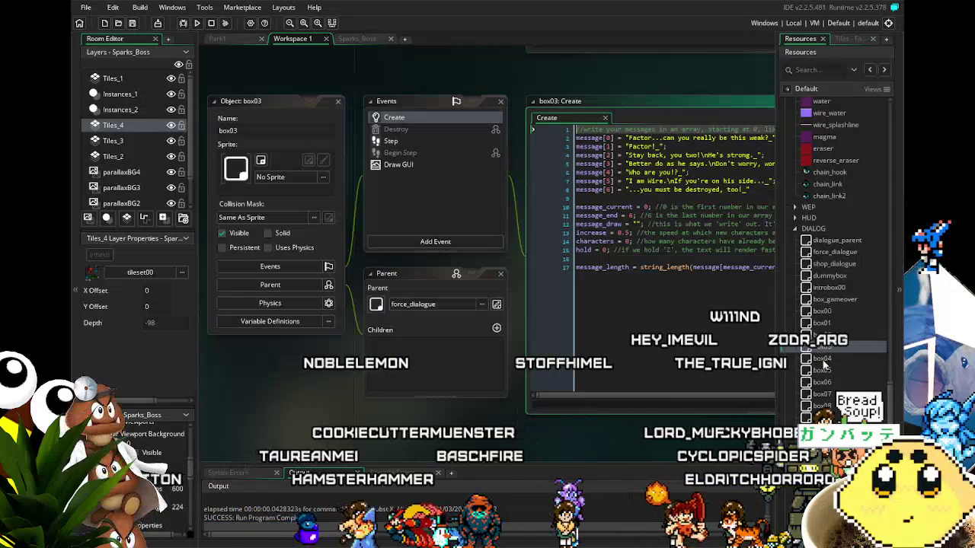
{"action": "double_click", "coordinate": [822, 358]}
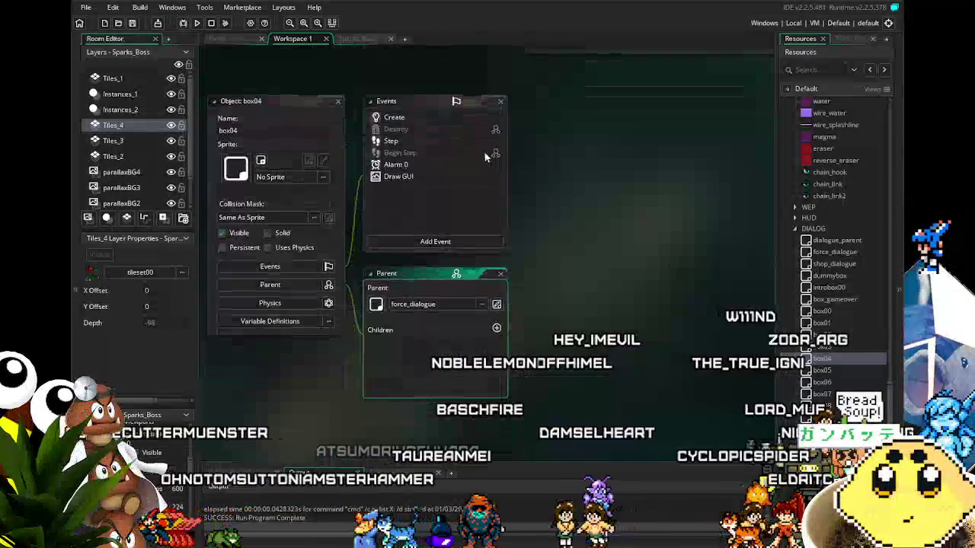
{"action": "left_click", "coordinate": [398, 118]}
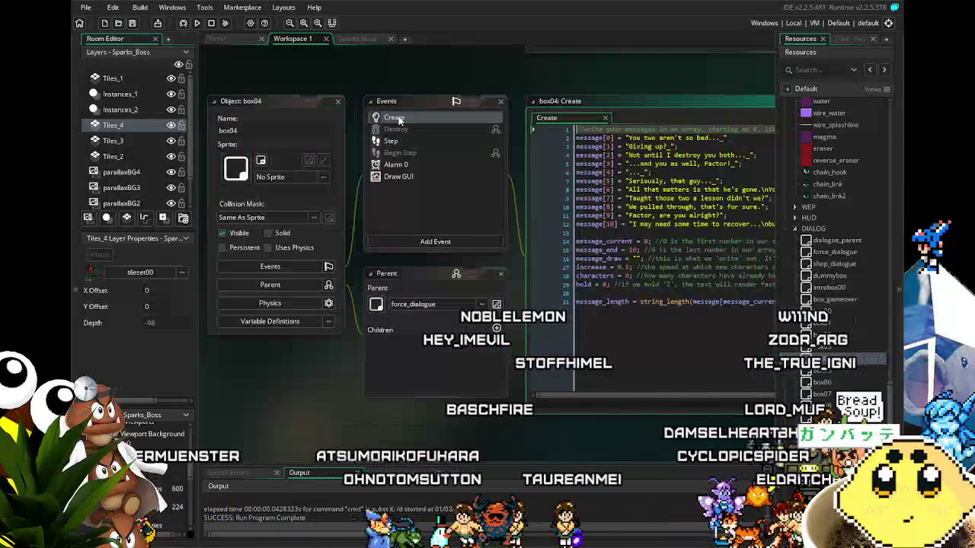
Step: Review box05's Create, Destroy, Step and Draw GUI code, then view the Sparks_Boss room
{"action": "double_click", "coordinate": [833, 372]}
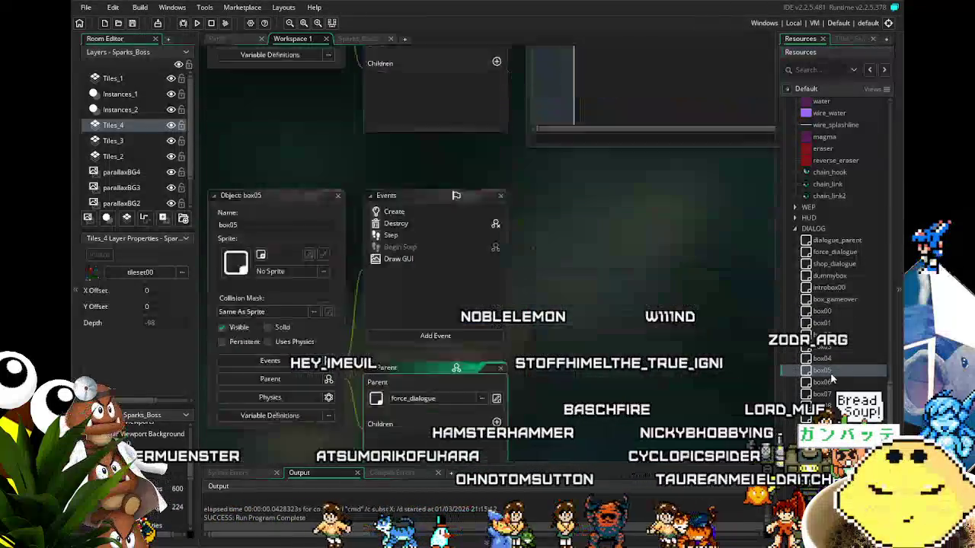
{"action": "left_click", "coordinate": [409, 120]}
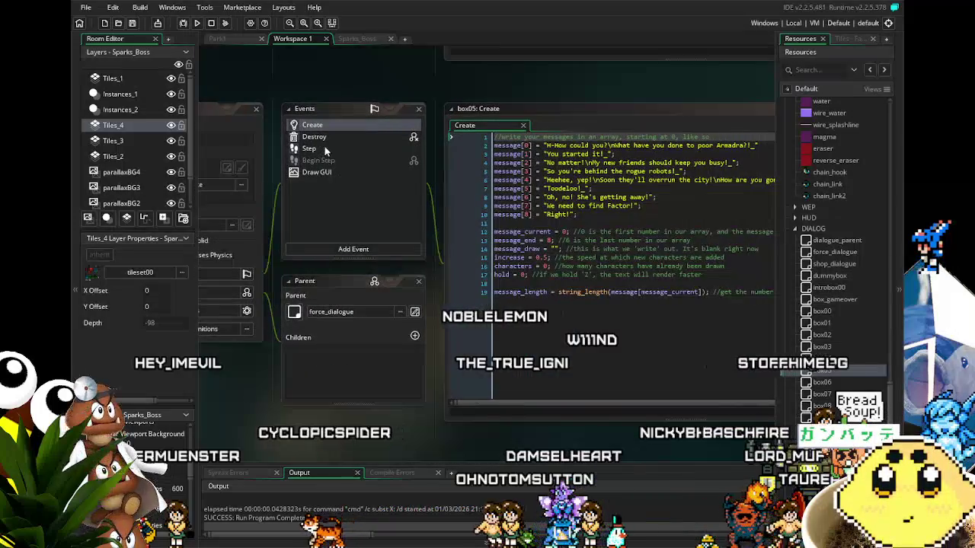
{"action": "left_click", "coordinate": [326, 140]}
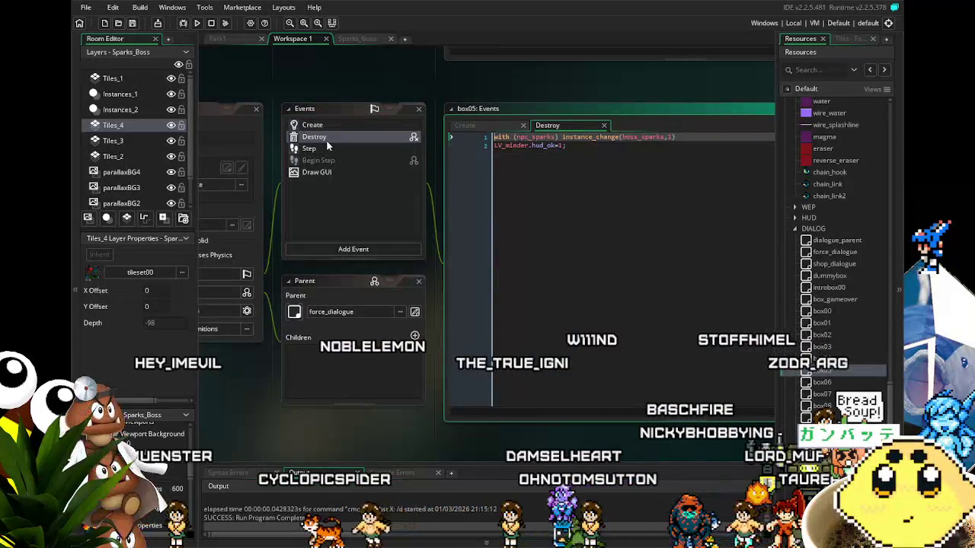
{"action": "left_click", "coordinate": [337, 149]}
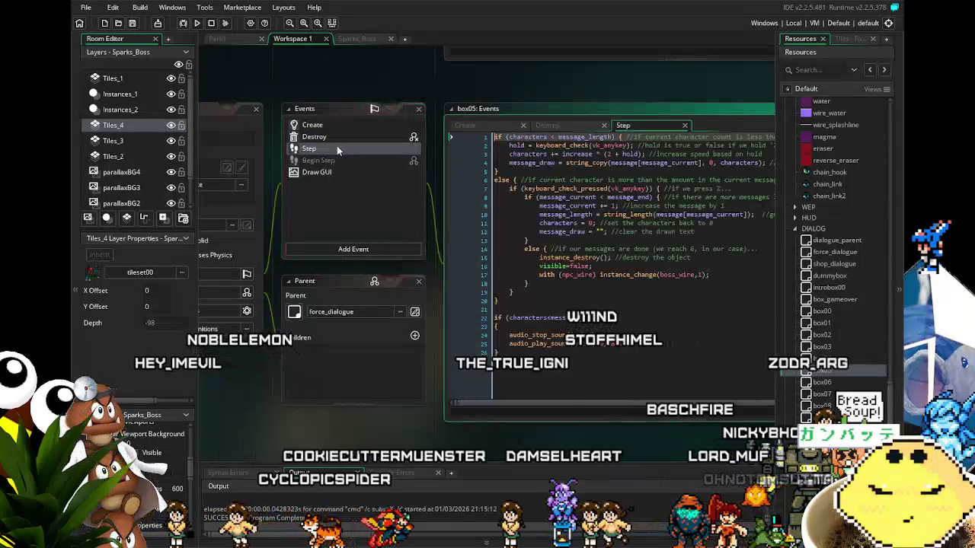
{"action": "left_click", "coordinate": [341, 173]}
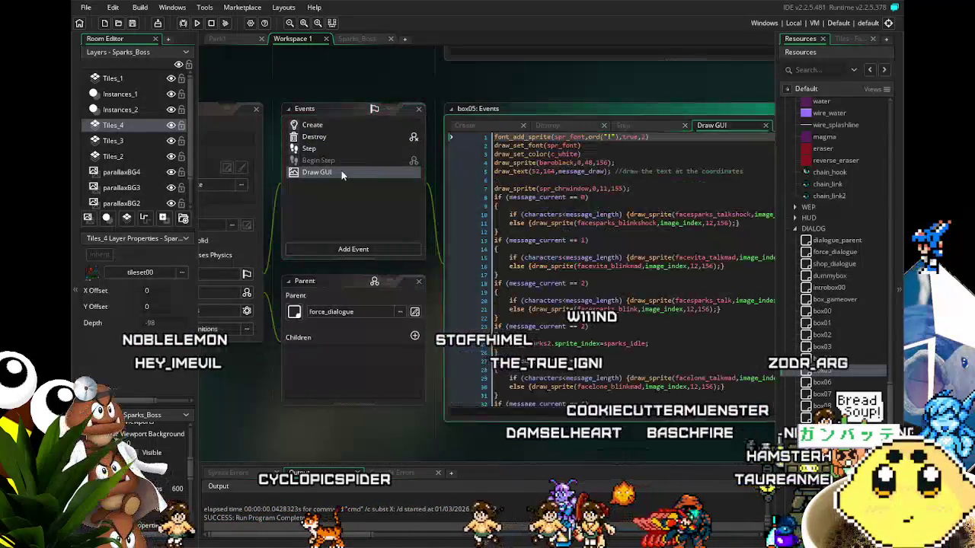
{"action": "scroll", "coordinate": [542, 335], "scroll_direction": "down", "scroll_amount": 6}
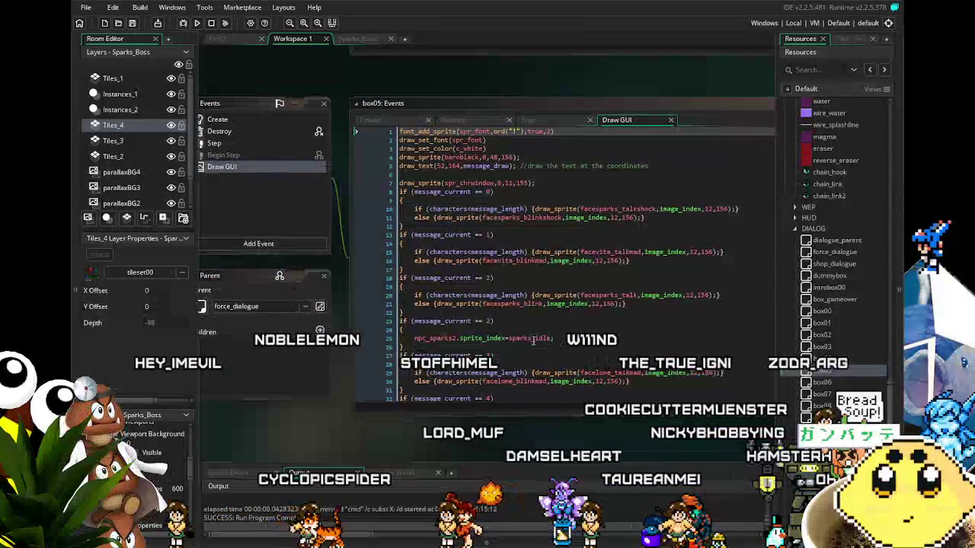
{"action": "scroll", "coordinate": [542, 335], "scroll_direction": "down", "scroll_amount": 3}
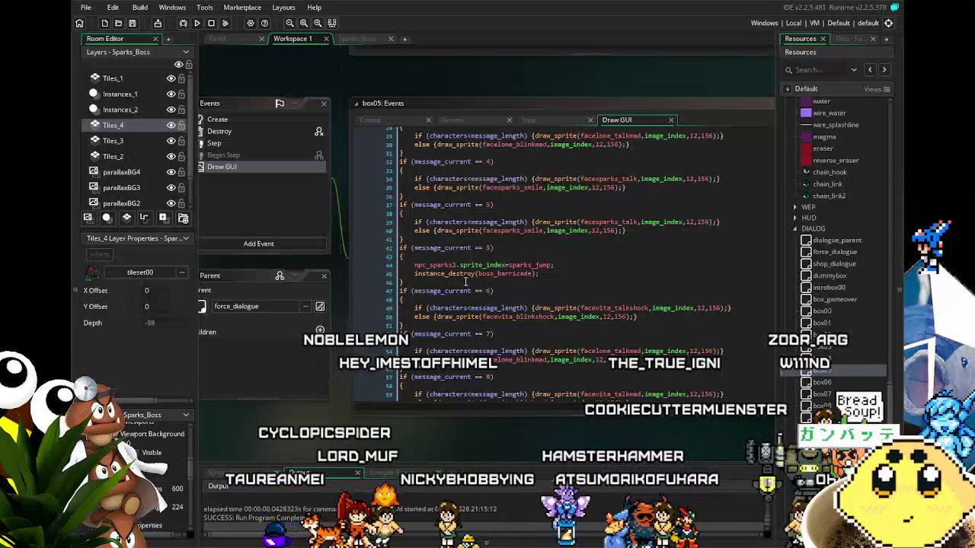
{"action": "left_click", "coordinate": [345, 37]}
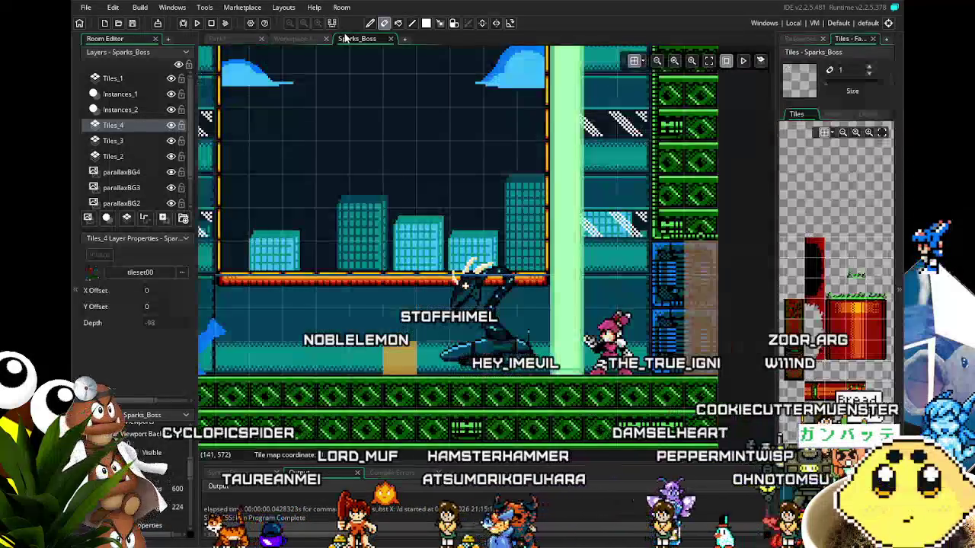
{"action": "left_click", "coordinate": [301, 40]}
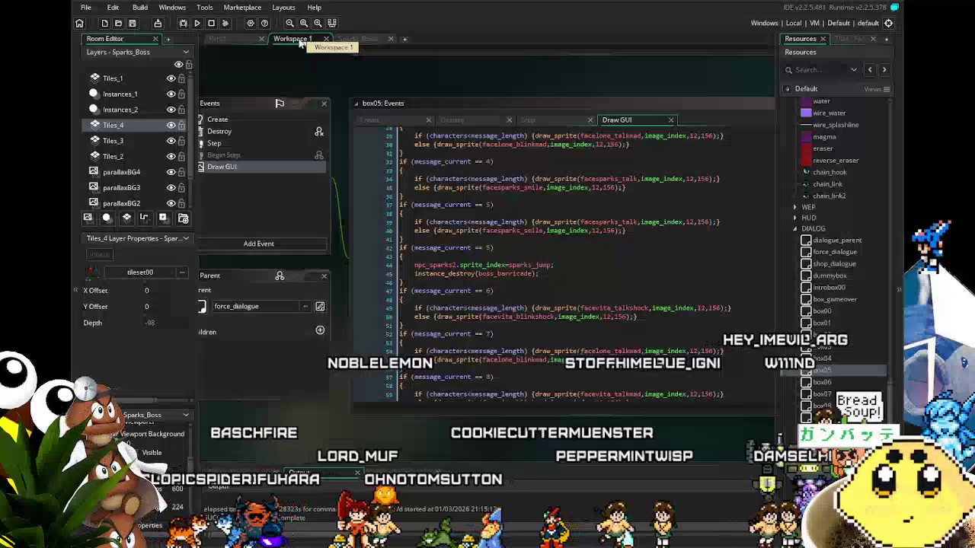
{"action": "left_click", "coordinate": [542, 273]}
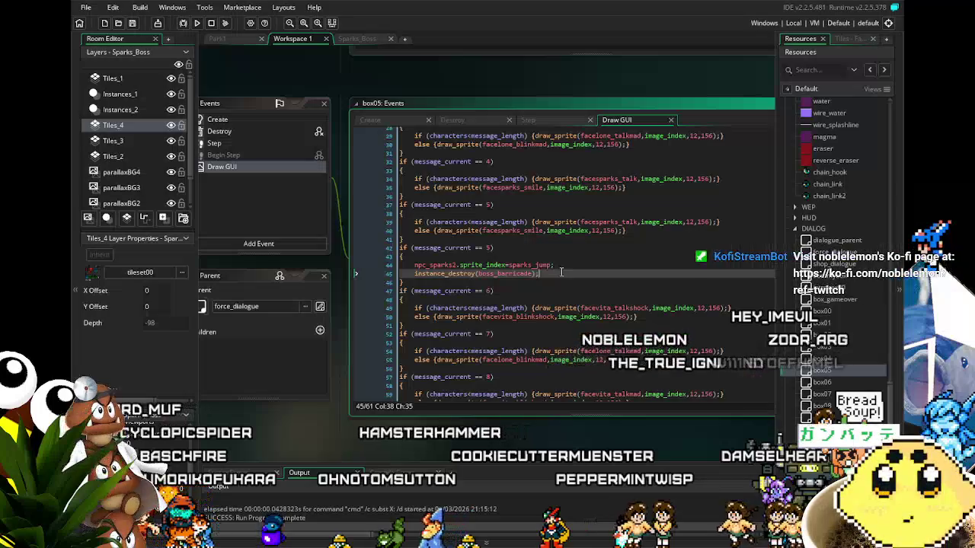
{"action": "left_click", "coordinate": [360, 39]}
{"action": "scroll", "coordinate": [459, 224], "scroll_direction": "right", "scroll_amount": 3}
{"action": "scroll", "coordinate": [480, 139], "scroll_direction": "up", "scroll_amount": 5}
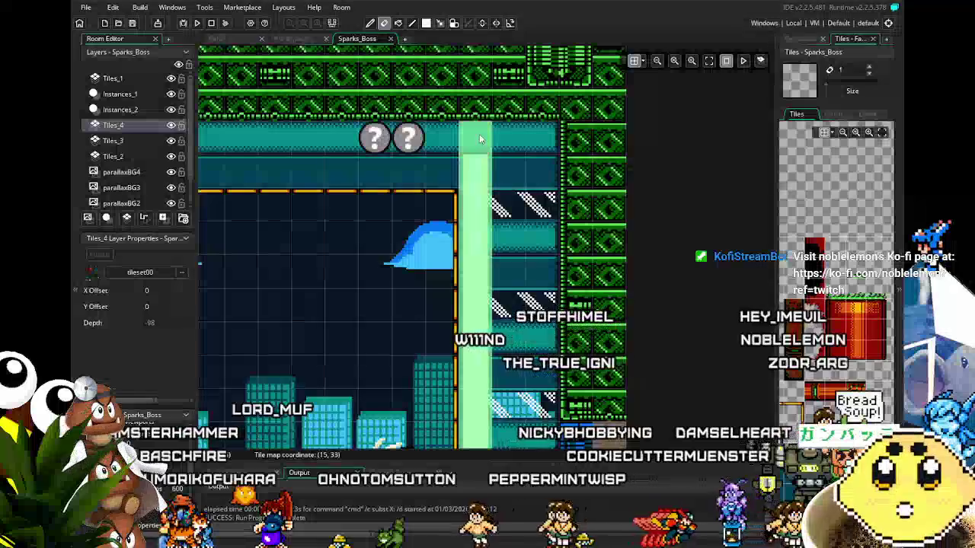
{"action": "scroll", "coordinate": [475, 272], "scroll_direction": "down", "scroll_amount": 5}
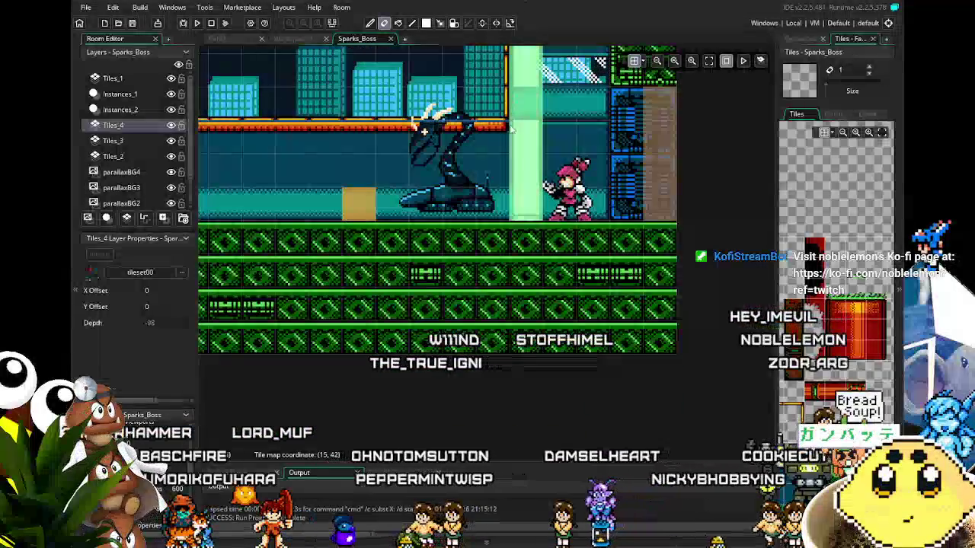
{"action": "scroll", "coordinate": [518, 198], "scroll_direction": "up", "scroll_amount": 3}
{"action": "scroll", "coordinate": [533, 183], "scroll_direction": "right", "scroll_amount": 2}
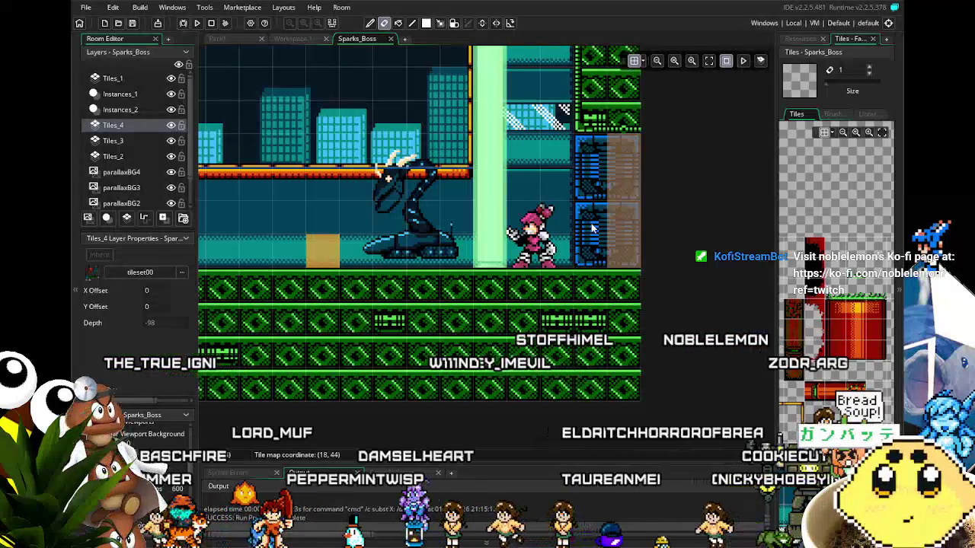
{"action": "scroll", "coordinate": [508, 155], "scroll_direction": "up", "scroll_amount": 10}
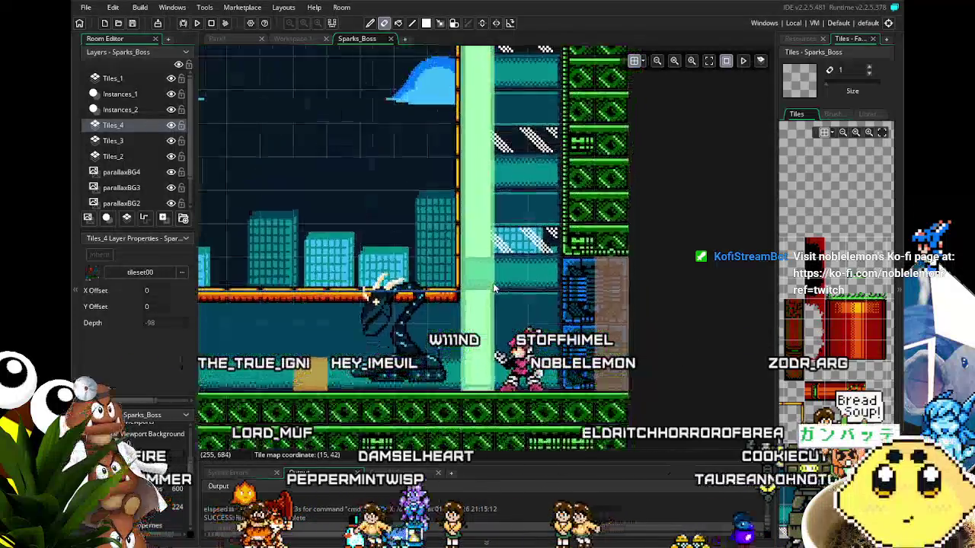
{"action": "scroll", "coordinate": [310, 57], "scroll_direction": "down", "scroll_amount": 7}
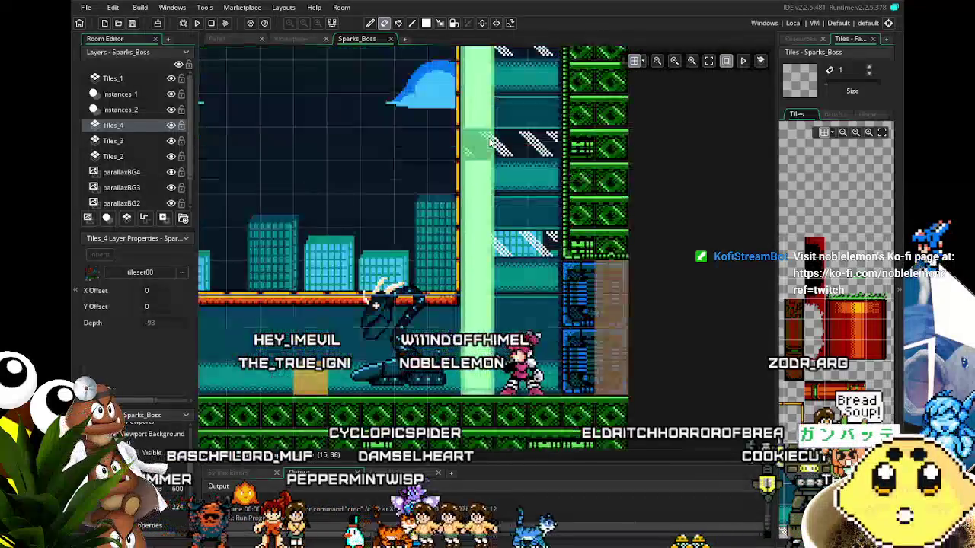
{"action": "left_click", "coordinate": [287, 41]}
Step: Add layer_destroy(Tiles_4) on a new line after instance_destroy(boss_barricade), then select Tiles_4
{"action": "type", "text": ";"}
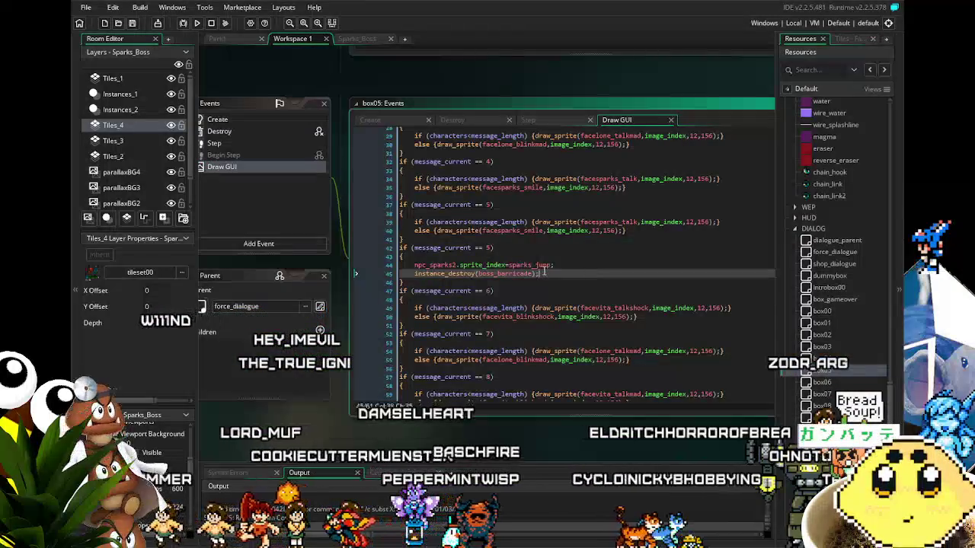
{"action": "key", "text": "Return"}
{"action": "type", "text": "destroy"}
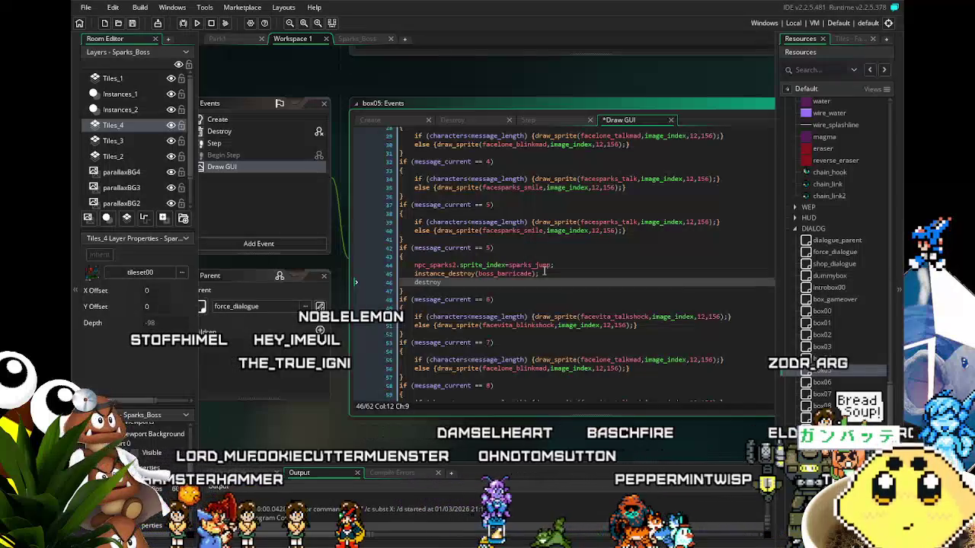
{"action": "type", "text": "_lay"}
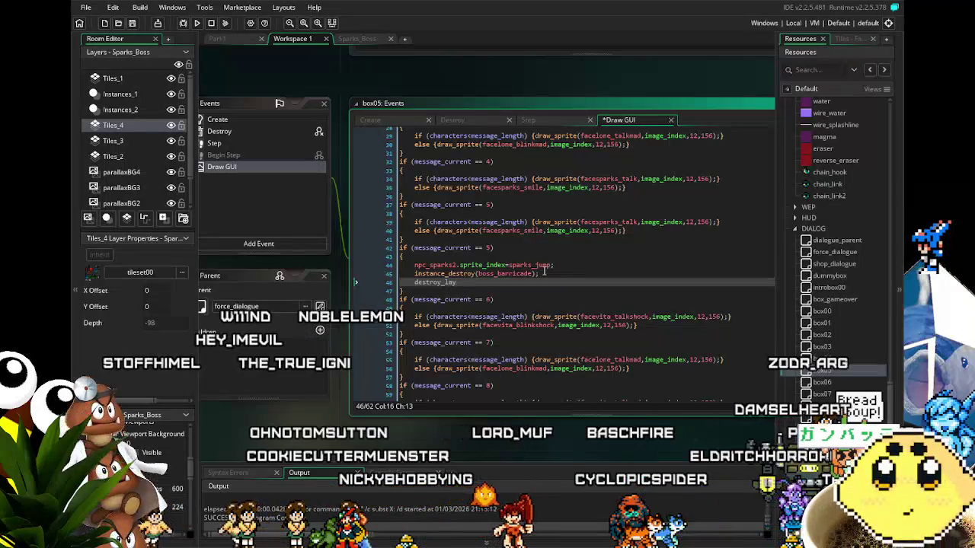
{"action": "key", "text": "BackSpace"}
{"action": "key", "text": "BackSpace"}
{"action": "key", "text": "BackSpace"}
{"action": "key", "text": "BackSpace"}
{"action": "type", "text": "er_de"}
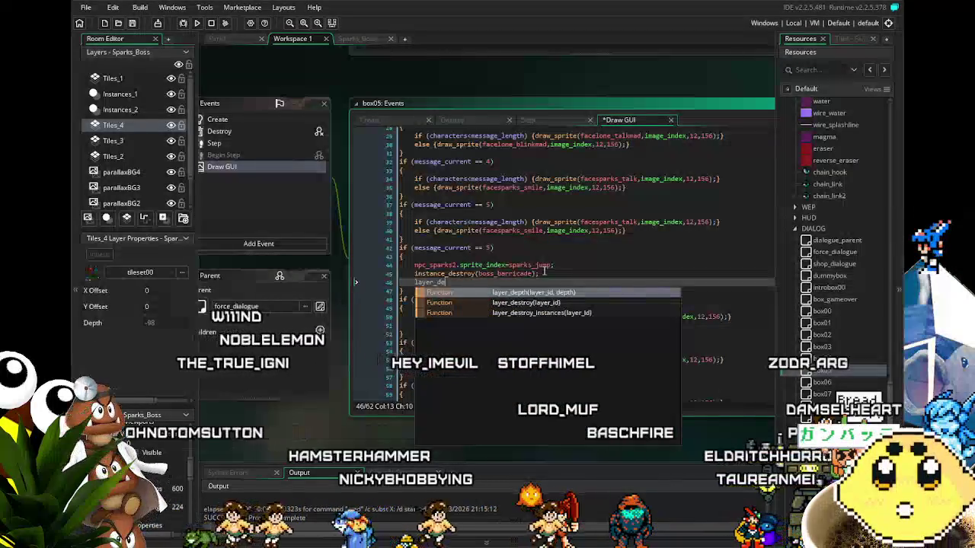
{"action": "type", "text": "stroy"}
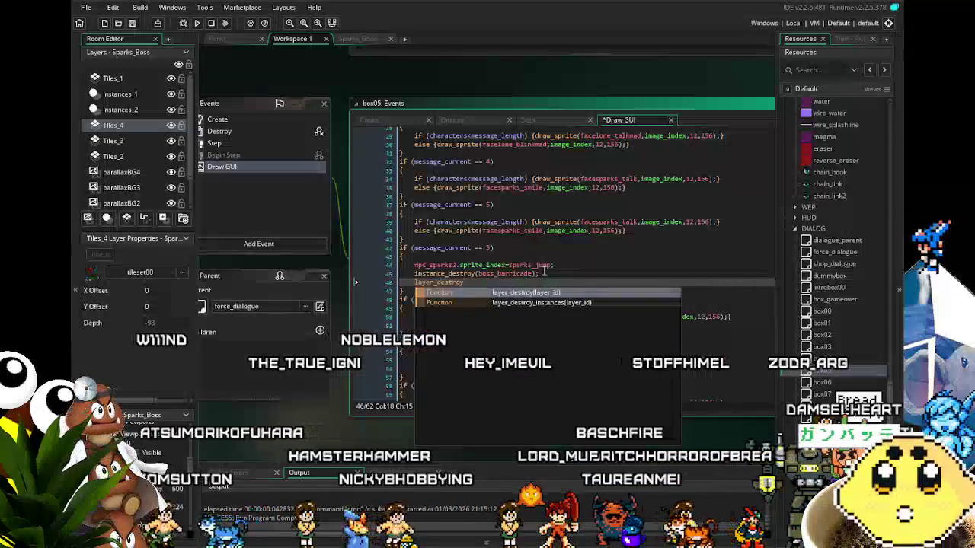
{"action": "type", "text": "("}
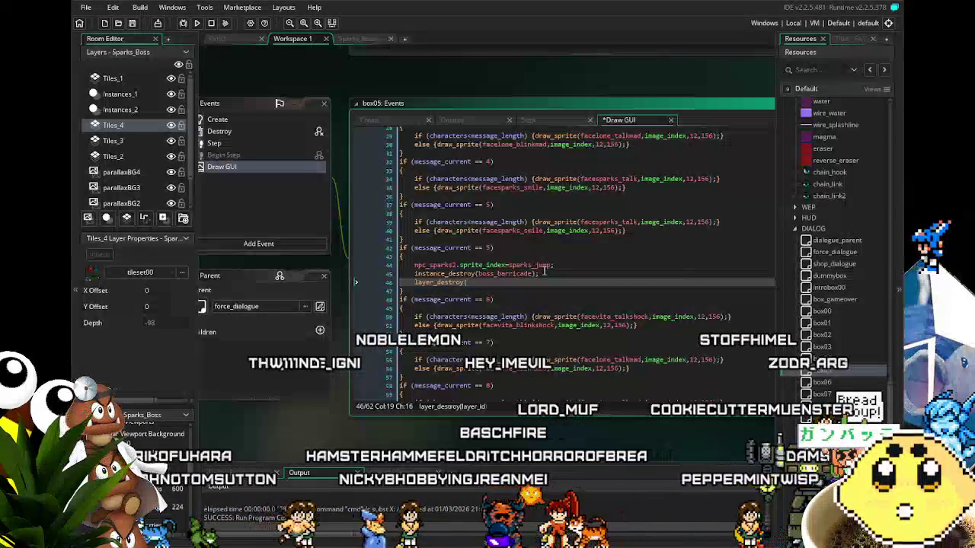
{"action": "type", "text": "Tiles"}
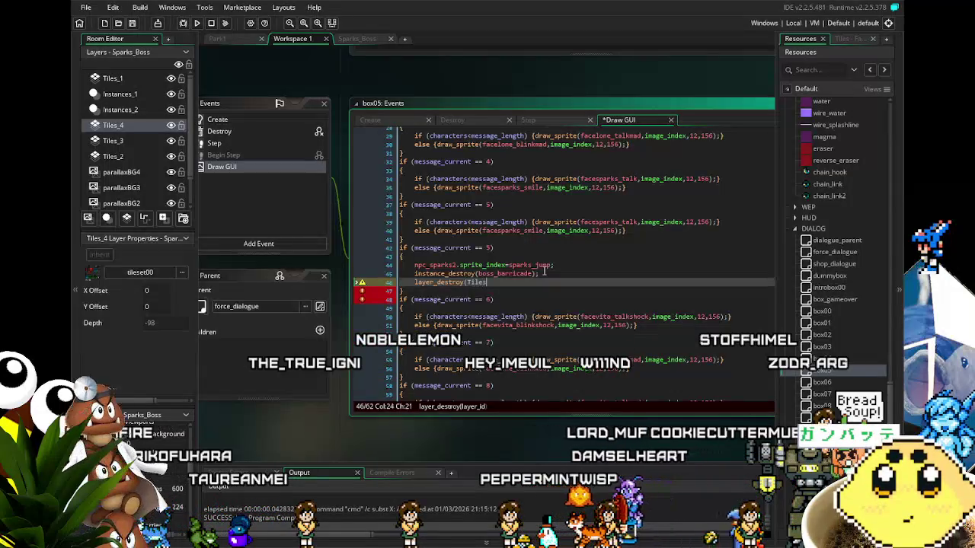
{"action": "type", "text": "_4"}
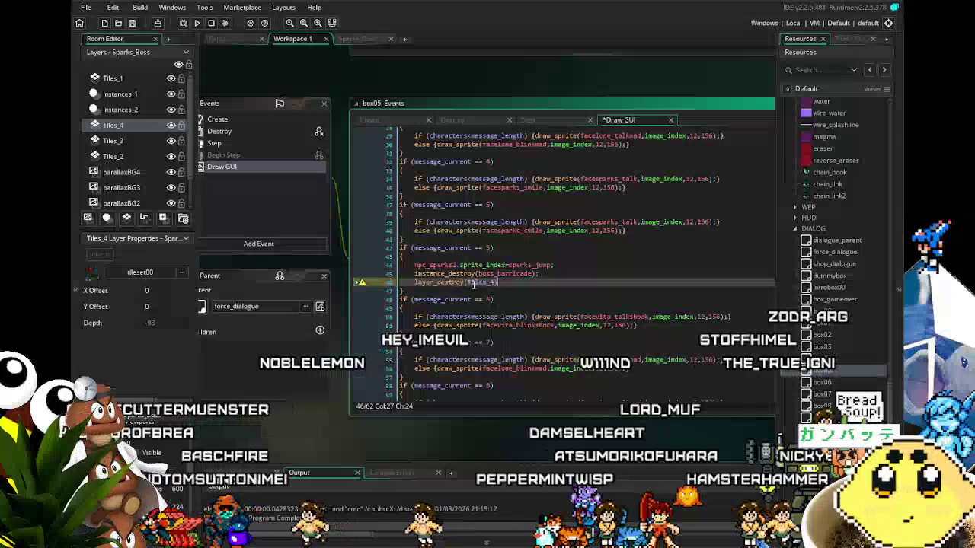
{"action": "mouse_move", "coordinate": [361, 283]}
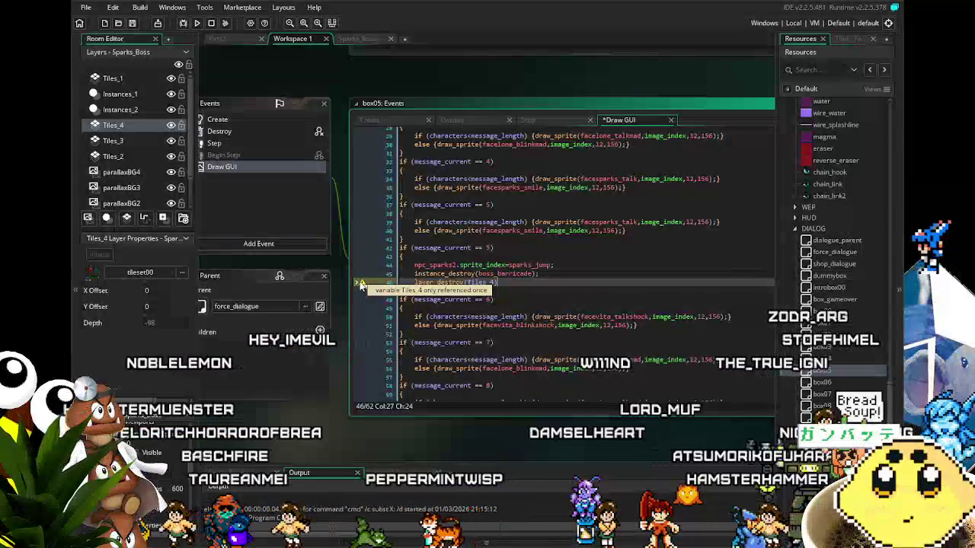
{"action": "left_click", "coordinate": [437, 283]}
{"action": "double_click", "coordinate": [480, 283]}
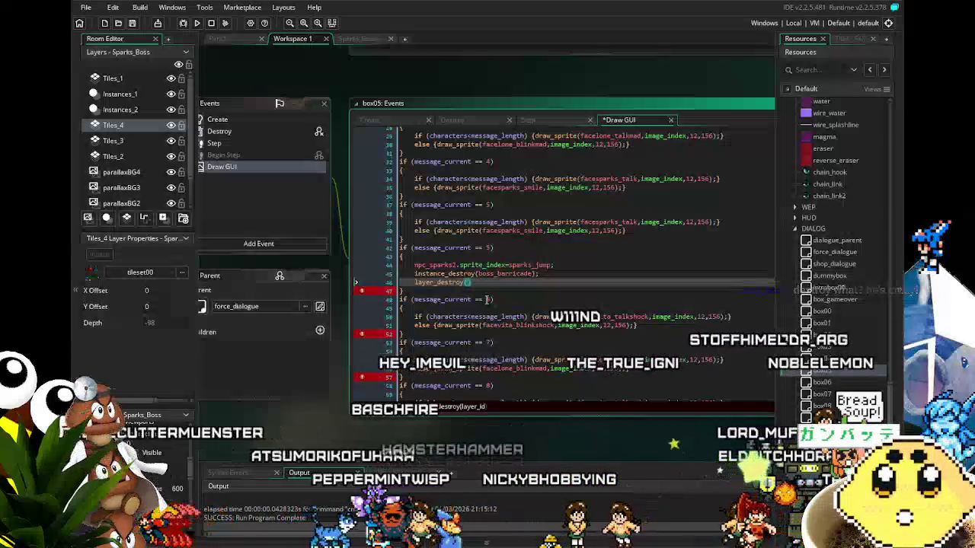
Step: Put Tiles_4 in quotation marks so the call reads layer_destroy("Tiles_4")
{"action": "type", "text": "\"Tiles_4"}
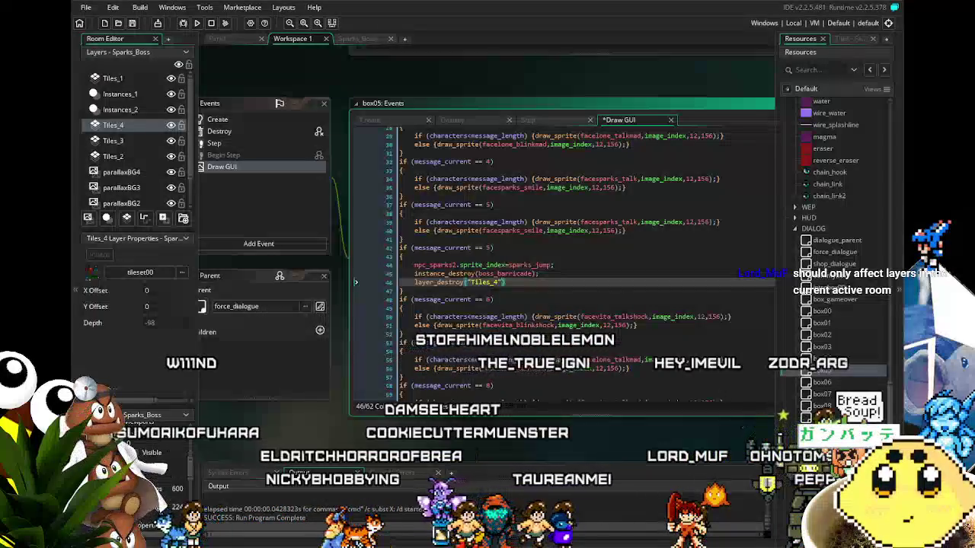
Step: Save the project, add the closing semicolon, and run the game with F5
{"action": "left_click", "coordinate": [133, 22]}
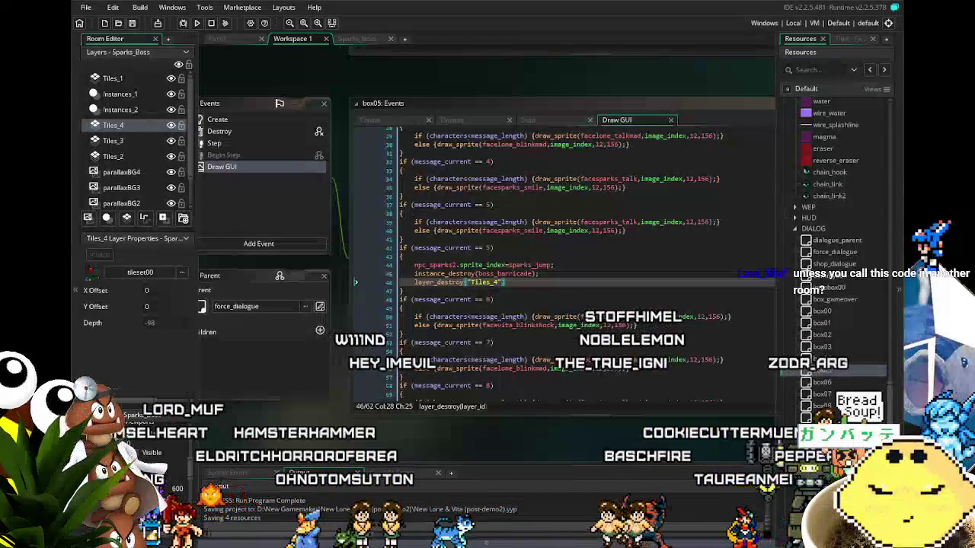
{"action": "type", "text": ";"}
{"action": "key", "text": "F5"}
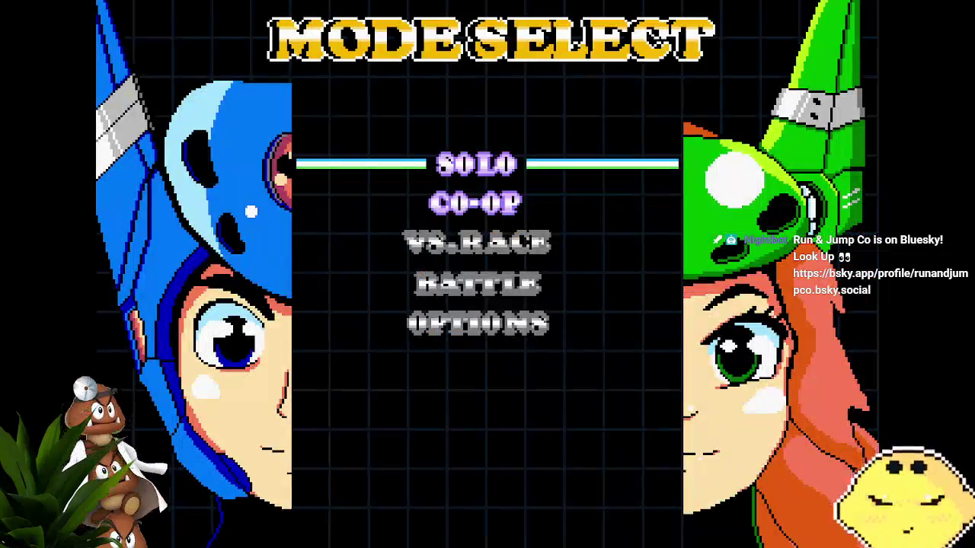
Step: Walk left, advance through the Sparks boss intro dialogue with Z, and start firing at the boss
{"action": "key", "text": "Left"}
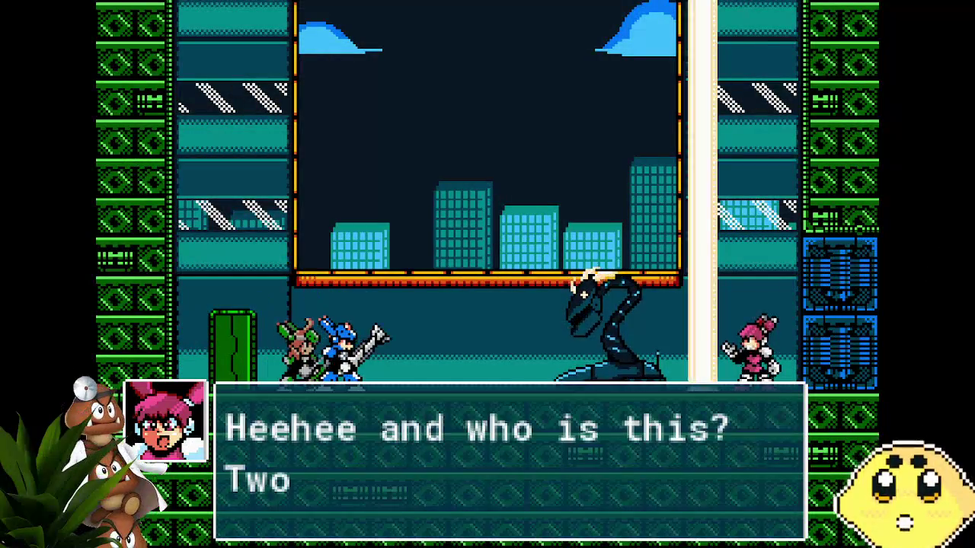
{"action": "key", "text": "z"}
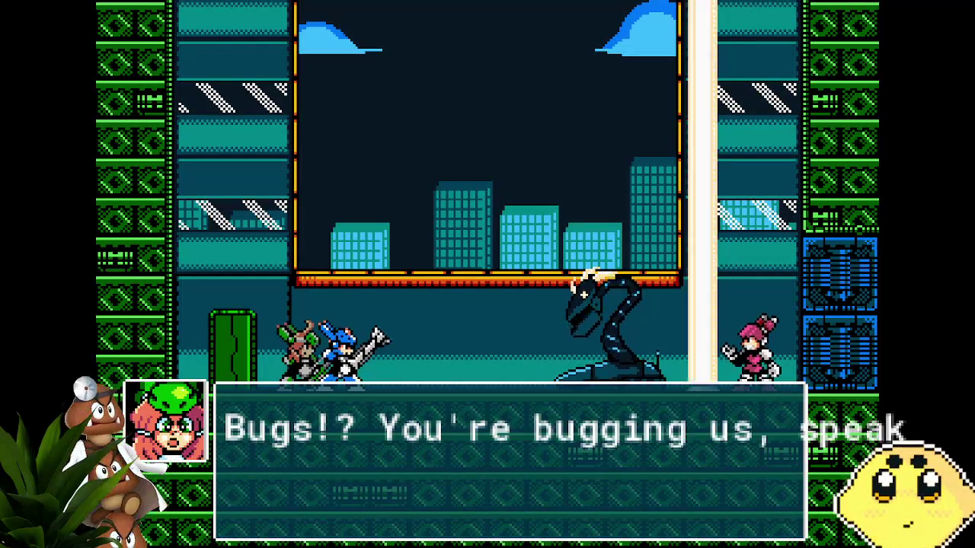
{"action": "key", "text": "z"}
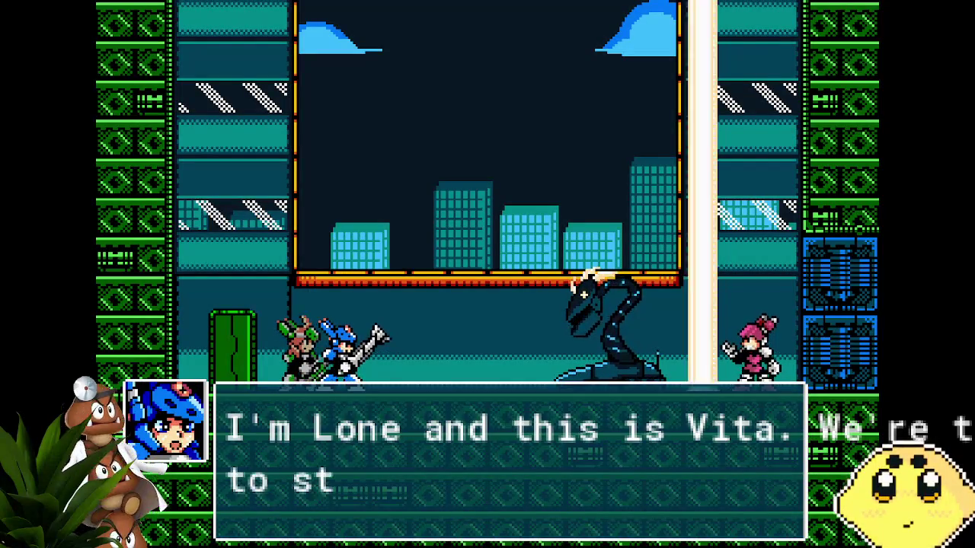
{"action": "key", "text": "z"}
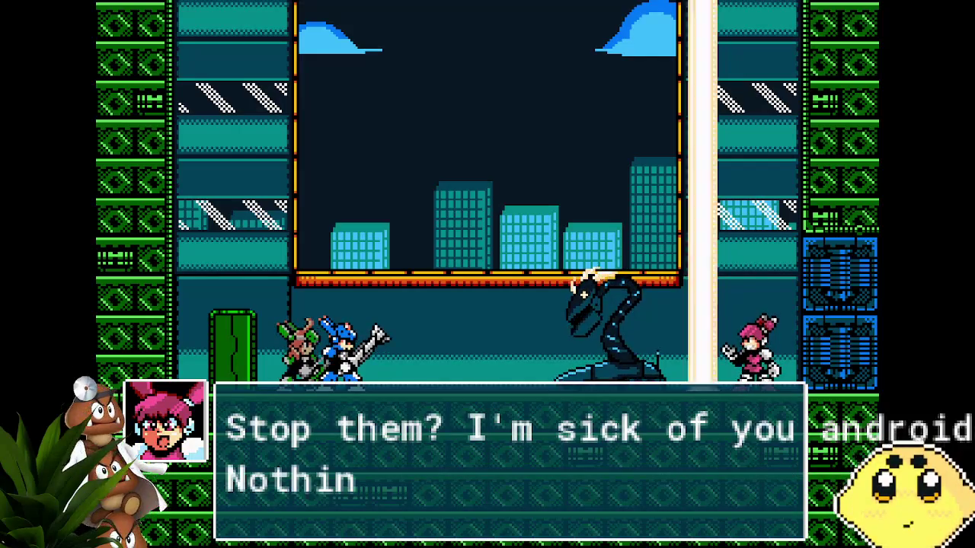
{"action": "key", "text": "z"}
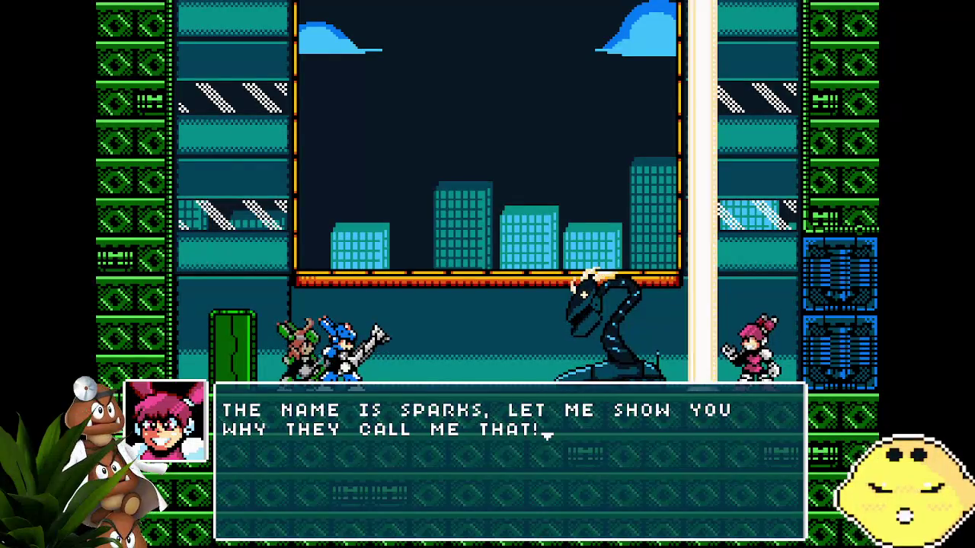
{"action": "key", "text": "z"}
{"action": "key", "text": "Right"}
{"action": "key", "text": "x"}
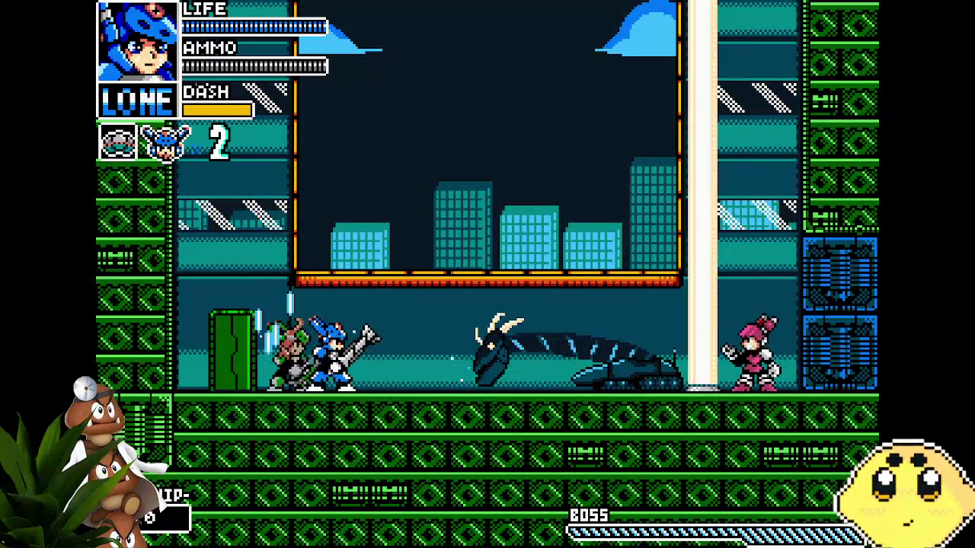
Step: Switch to Vita and finish off the serpent boss
{"action": "key", "text": "c"}
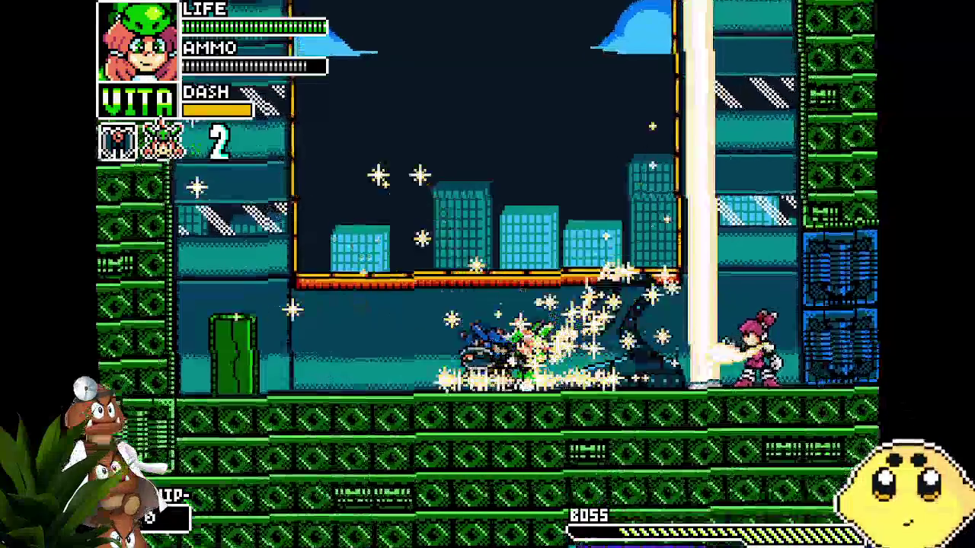
{"action": "key", "text": "Left"}
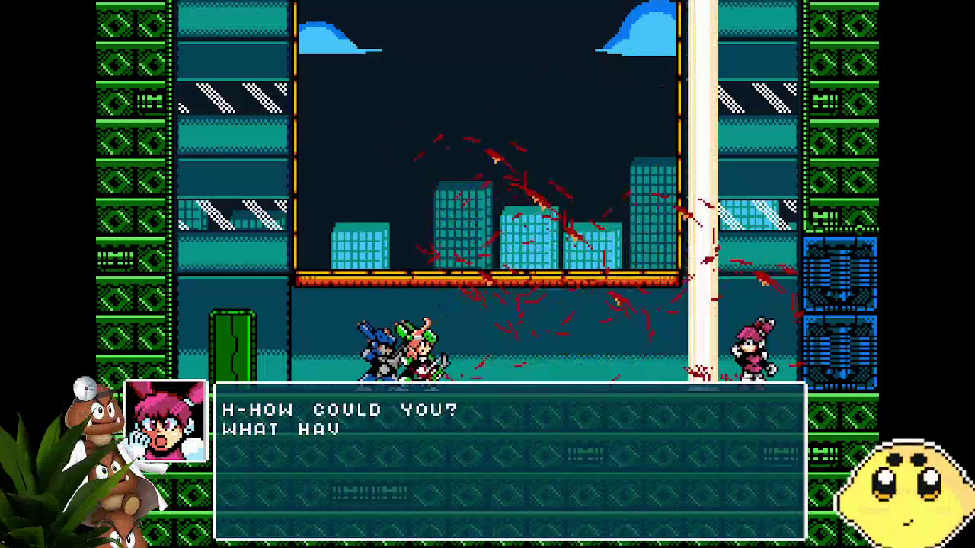
Step: Advance through the post-fight dialogue lines between the pink and blue characters
{"action": "key", "text": "z"}
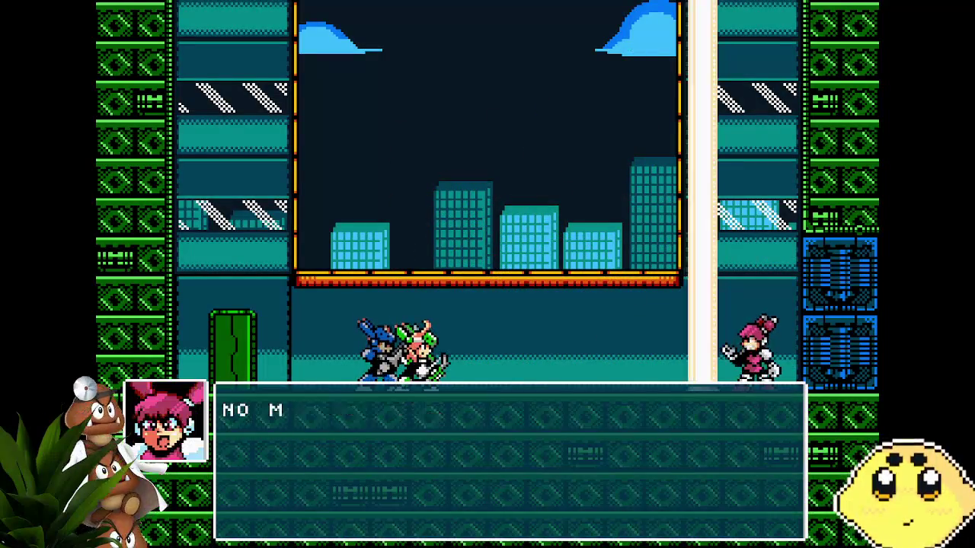
{"action": "key", "text": "z"}
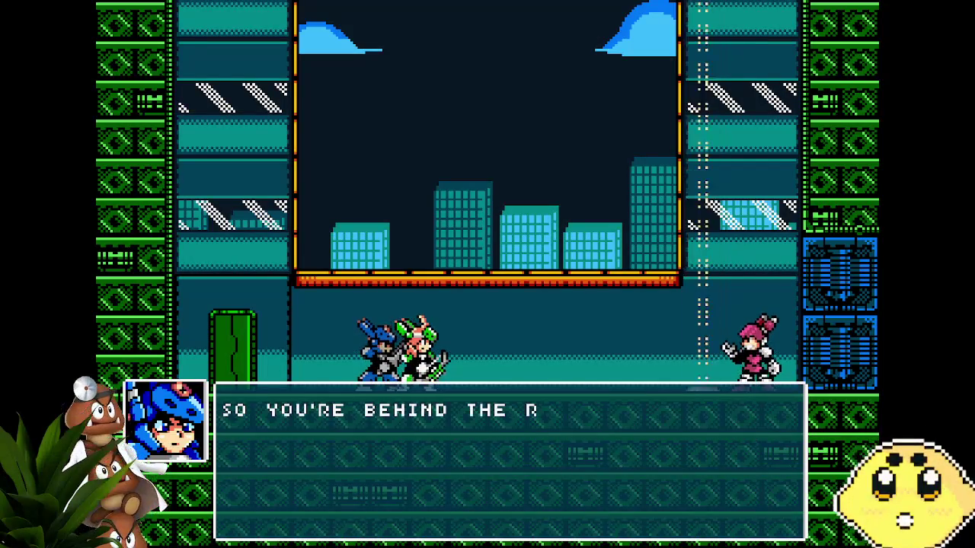
{"action": "key", "text": "z"}
{"action": "key", "text": "z"}
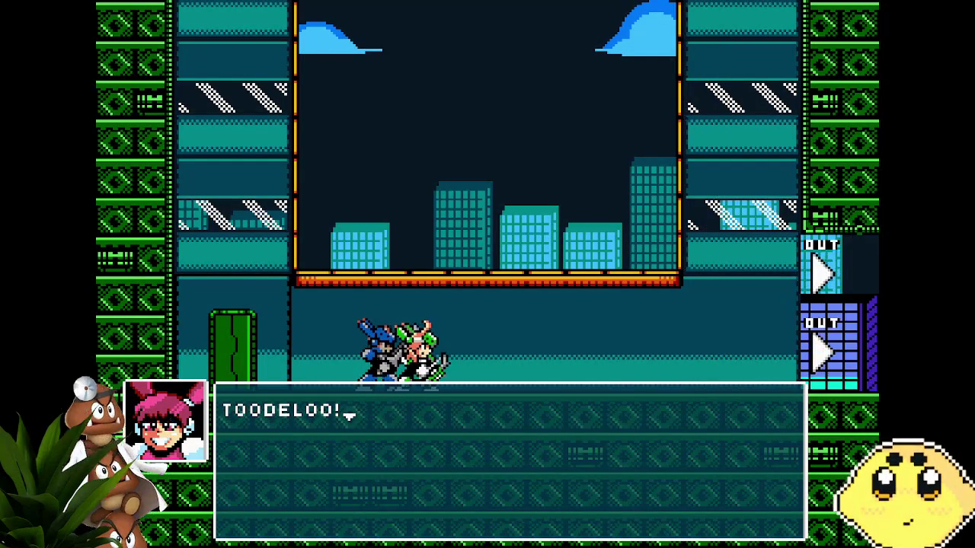
{"action": "key", "text": "z"}
{"action": "key", "text": "z"}
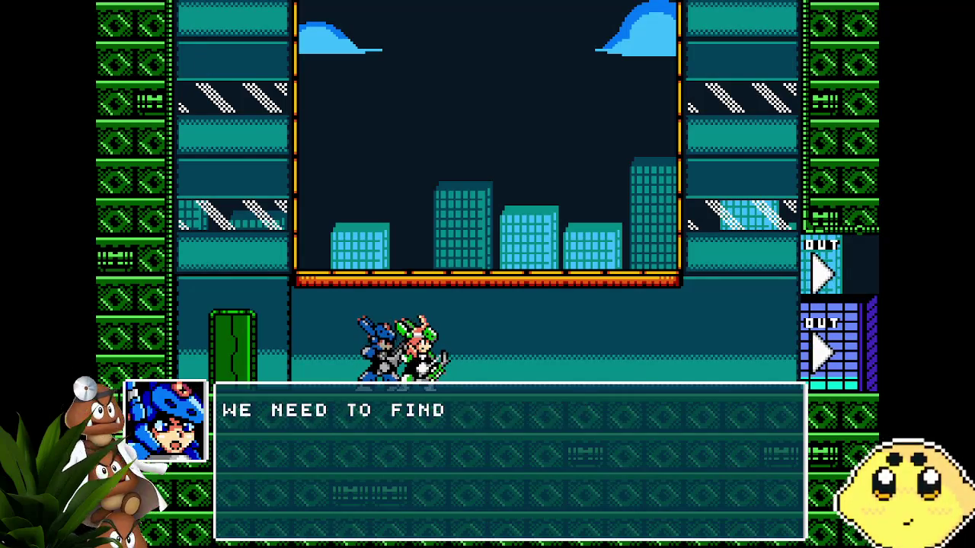
{"action": "key", "text": "z"}
{"action": "key", "text": "z"}
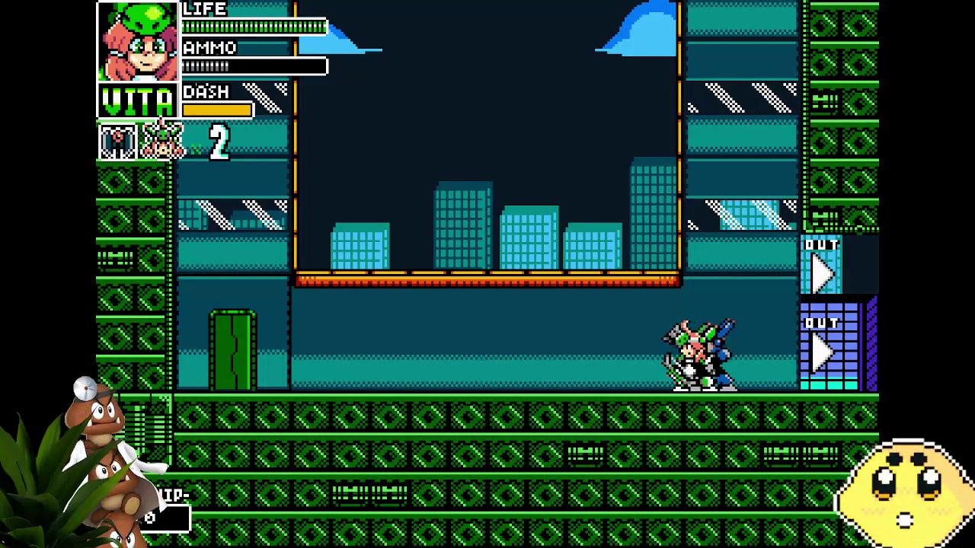
Step: Climb the right wall, exit through OUT, and shoot the enemies in the next room
{"action": "key", "text": "z"}
{"action": "key", "text": "Right"}
{"action": "key", "text": "Right"}
{"action": "key", "text": "Left"}
{"action": "key", "text": "z"}
{"action": "key", "text": "x"}
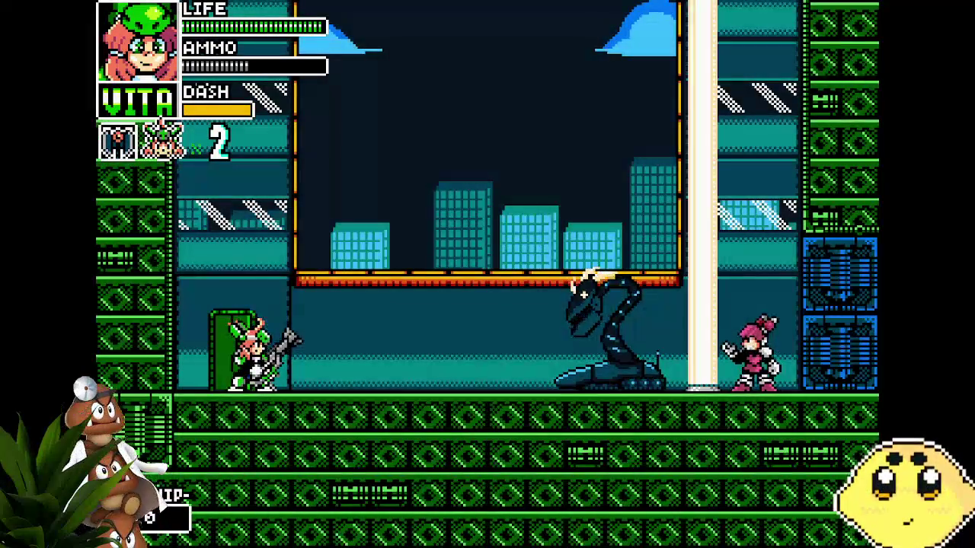
Step: Run through the snake boss room, wall-jumping and firing a charged beam onto the ledge
{"action": "key", "text": "Right"}
{"action": "key", "text": "z"}
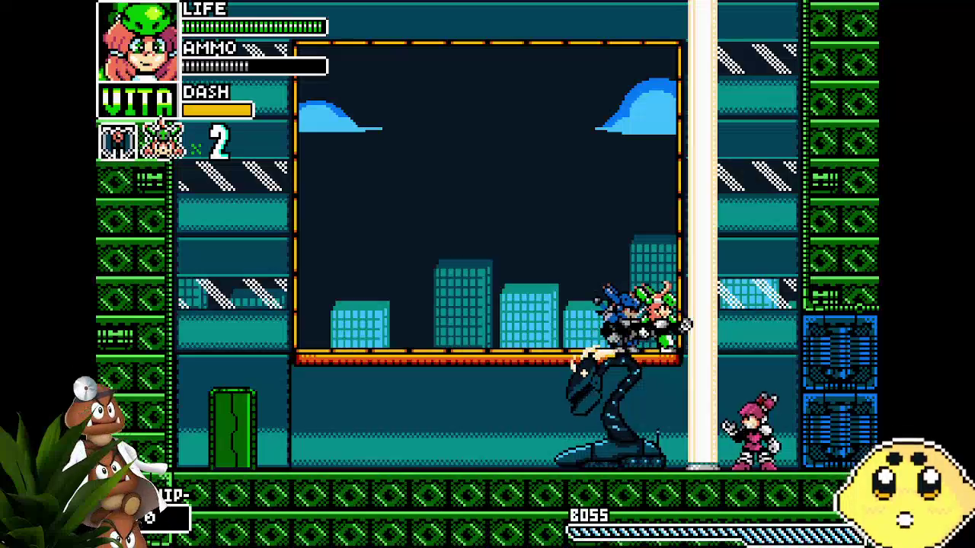
{"action": "key", "text": "Left"}
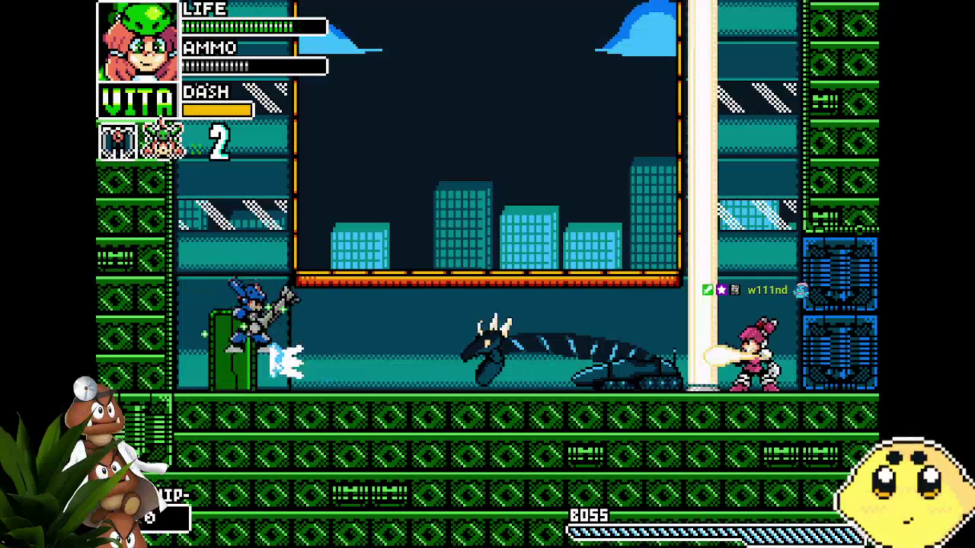
{"action": "key", "text": "z"}
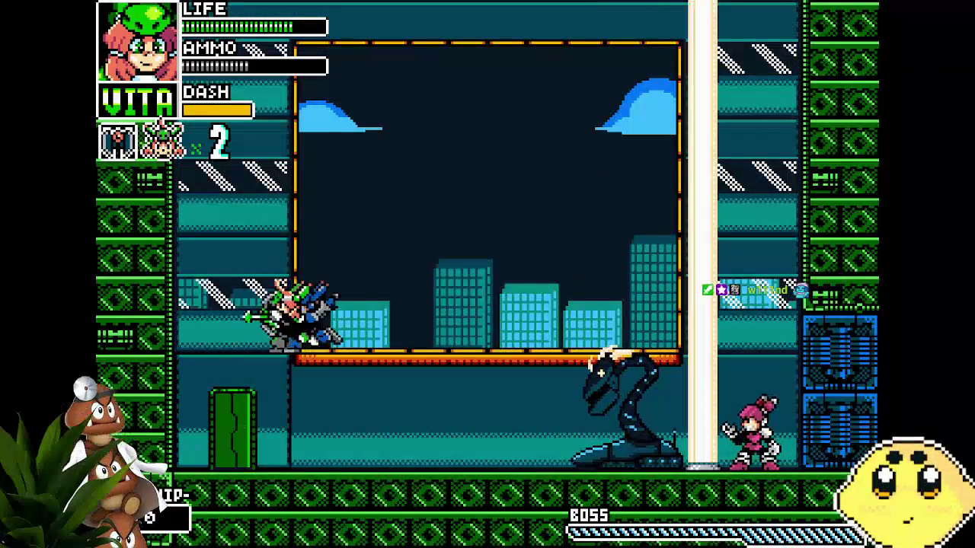
{"action": "key", "text": "Left"}
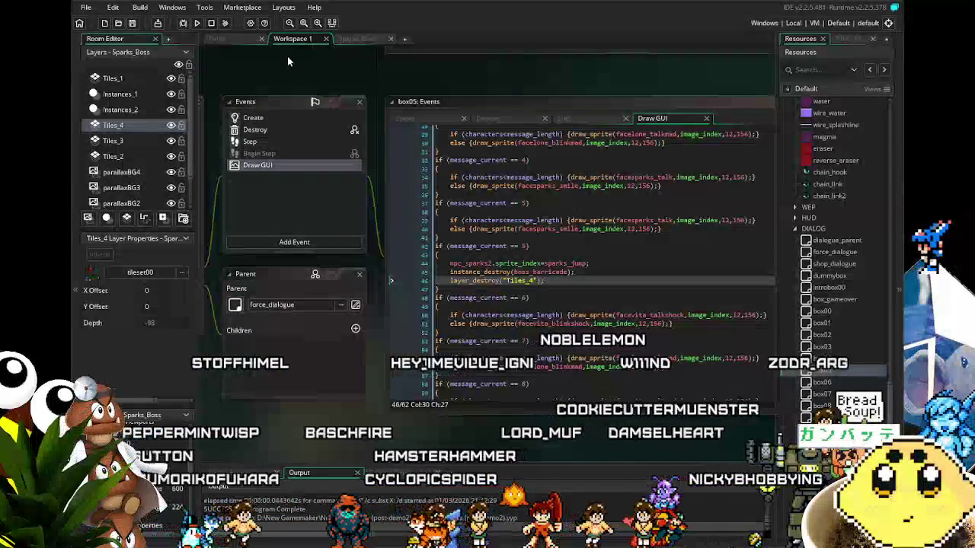
Step: Look over the Park1 room and box05 workspace, then return to the Sparks_Boss room editor
{"action": "left_click", "coordinate": [357, 38]}
{"action": "left_click", "coordinate": [305, 38]}
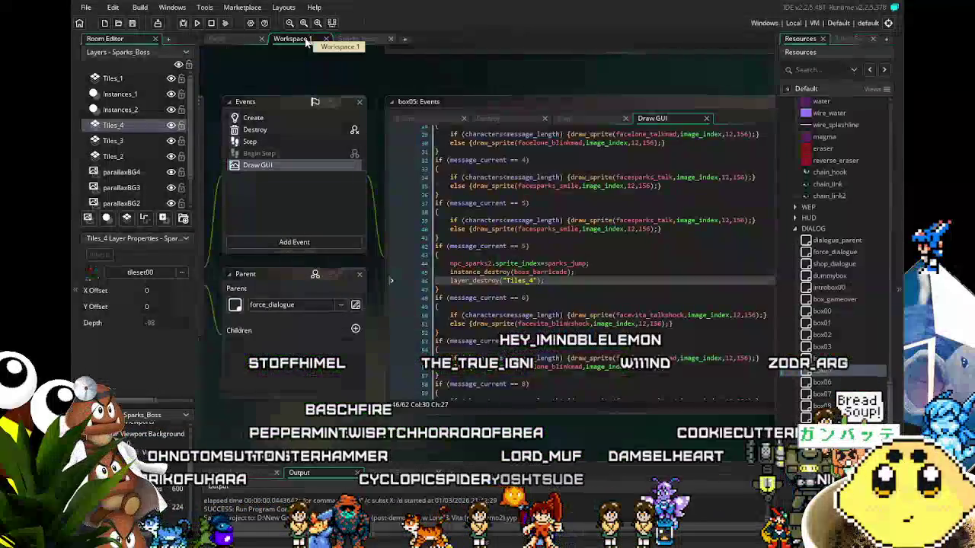
{"action": "left_click", "coordinate": [223, 38]}
{"action": "left_click", "coordinate": [290, 39]}
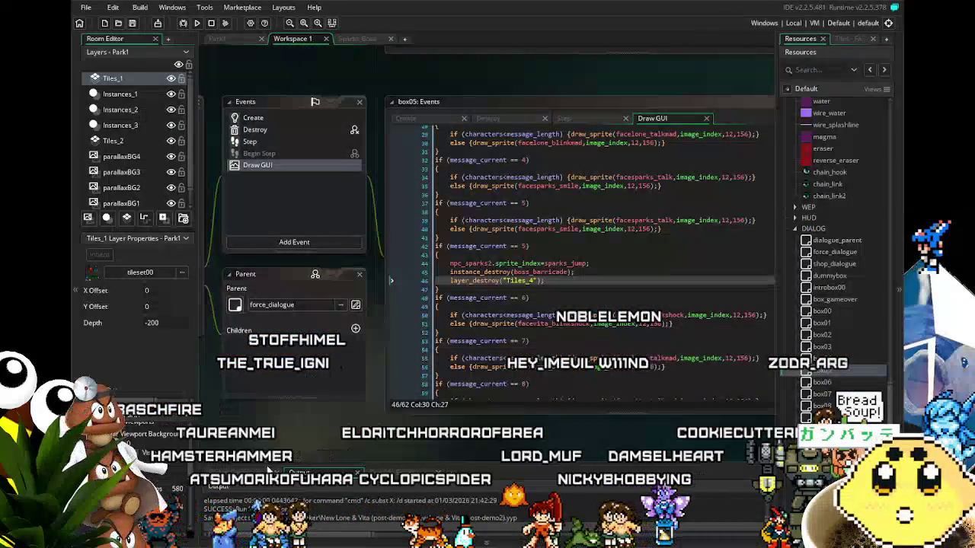
{"action": "left_click_drag", "start_coordinate": [314, 440], "coordinate": [373, 442]}
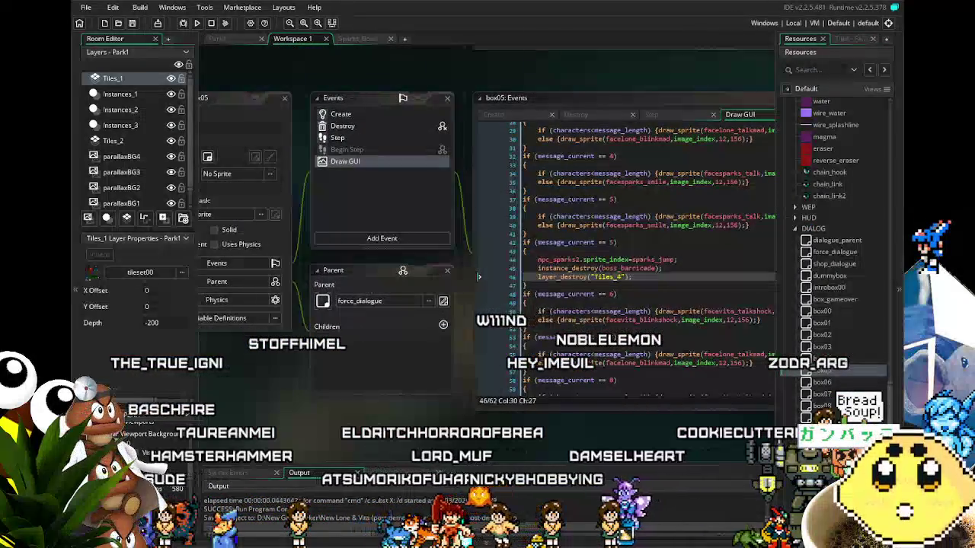
{"action": "left_click", "coordinate": [358, 39]}
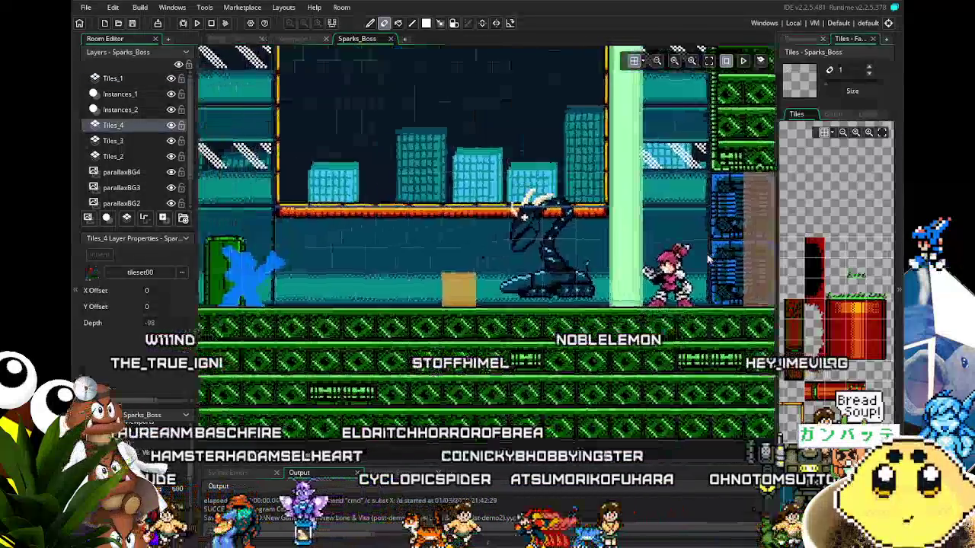
Step: Pan the Sparks_Boss room to the boss area and bring up the Resources list in the dock
{"action": "mouse_move", "coordinate": [708, 259]}
{"action": "left_mouse_down"}
{"action": "mouse_move", "coordinate": [612, 291]}
{"action": "mouse_move", "coordinate": [542, 298]}
{"action": "mouse_move", "coordinate": [643, 320]}
{"action": "mouse_move", "coordinate": [671, 312]}
{"action": "left_mouse_up"}
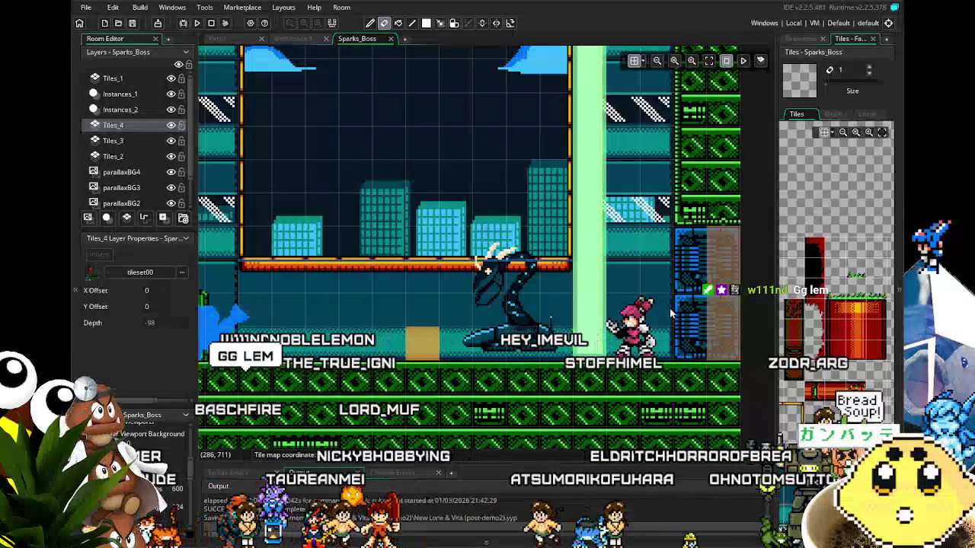
{"action": "mouse_move", "coordinate": [586, 305]}
{"action": "left_mouse_down"}
{"action": "mouse_move", "coordinate": [595, 261]}
{"action": "mouse_move", "coordinate": [626, 248]}
{"action": "mouse_move", "coordinate": [636, 323]}
{"action": "mouse_move", "coordinate": [637, 216]}
{"action": "mouse_move", "coordinate": [662, 267]}
{"action": "mouse_move", "coordinate": [434, 377]}
{"action": "left_mouse_up"}
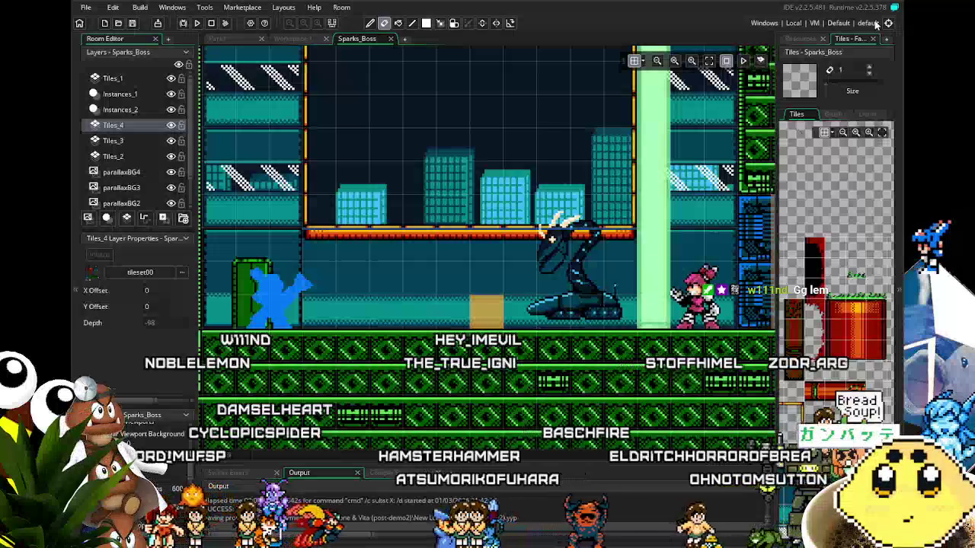
{"action": "left_click", "coordinate": [800, 38]}
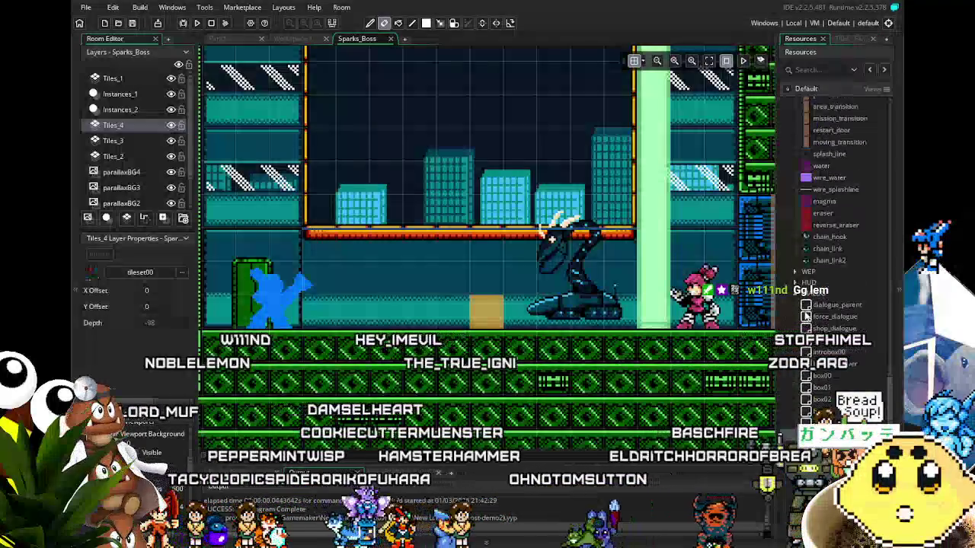
Step: Scroll up the Resources tree and open the enemy_shot object
{"action": "scroll", "coordinate": [794, 297], "scroll_direction": "up", "scroll_amount": 8}
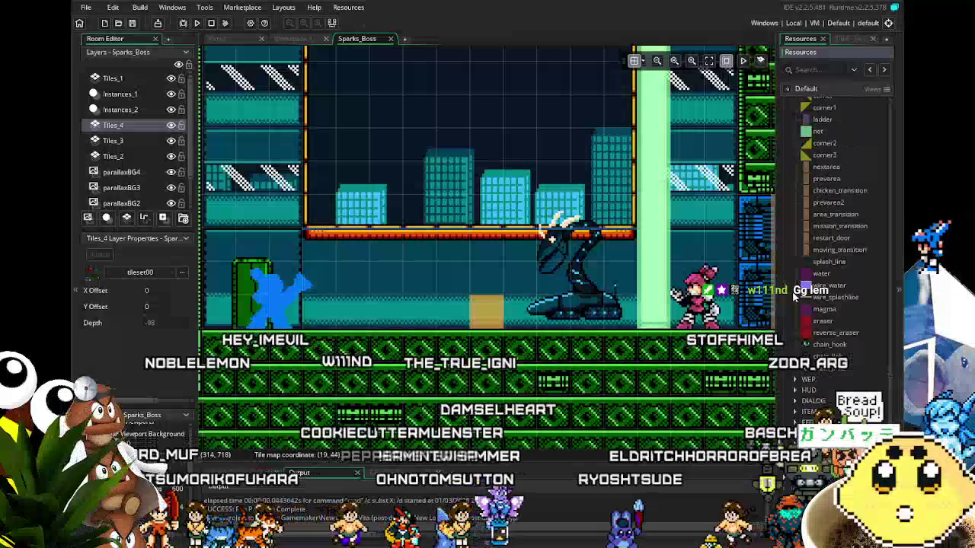
{"action": "scroll", "coordinate": [838, 229], "scroll_direction": "up", "scroll_amount": 10}
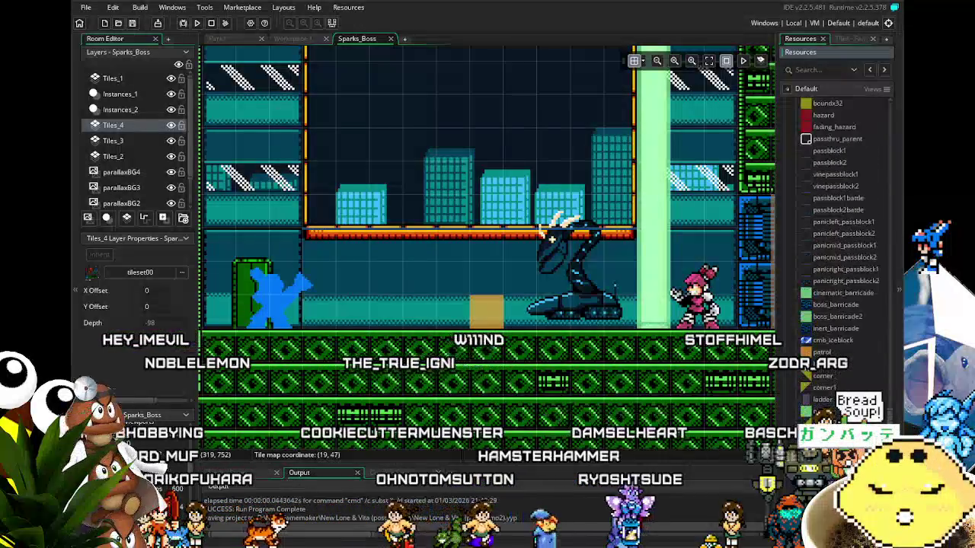
{"action": "scroll", "coordinate": [840, 218], "scroll_direction": "up", "scroll_amount": 7}
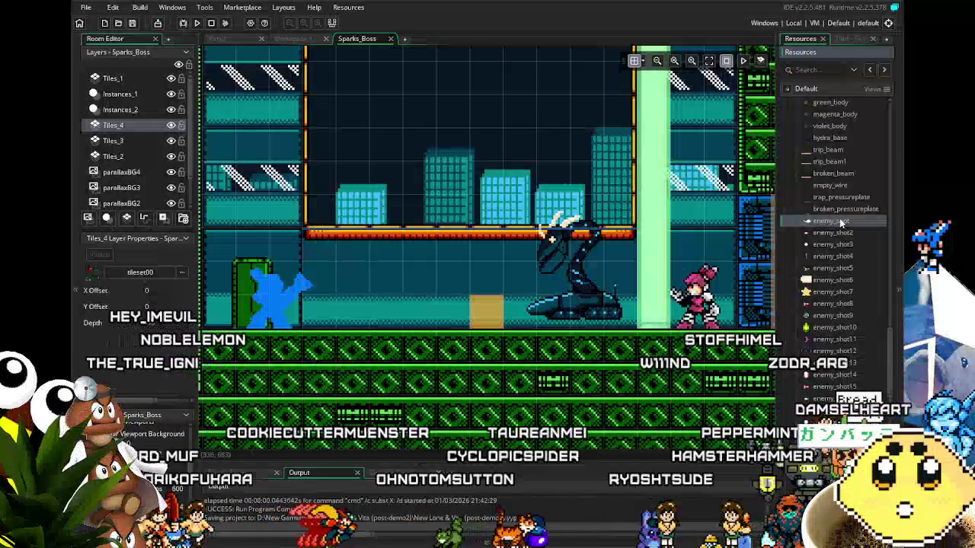
{"action": "double_click", "coordinate": [831, 220]}
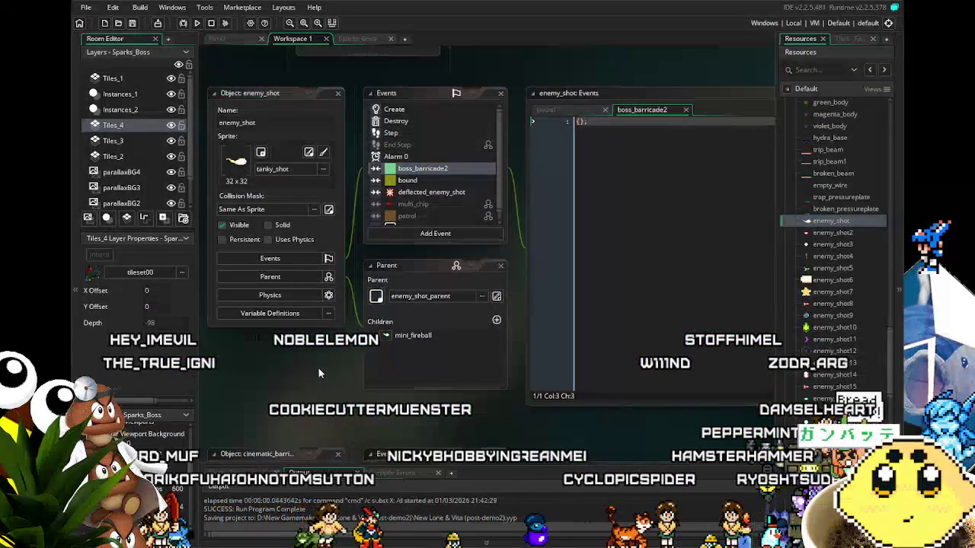
Step: Delete the {}; line from enemy_shot's boss_barricade2 collision event code
{"action": "left_click", "coordinate": [562, 134]}
{"action": "key", "text": "ctrl+a"}
{"action": "key", "text": "BackSpace"}
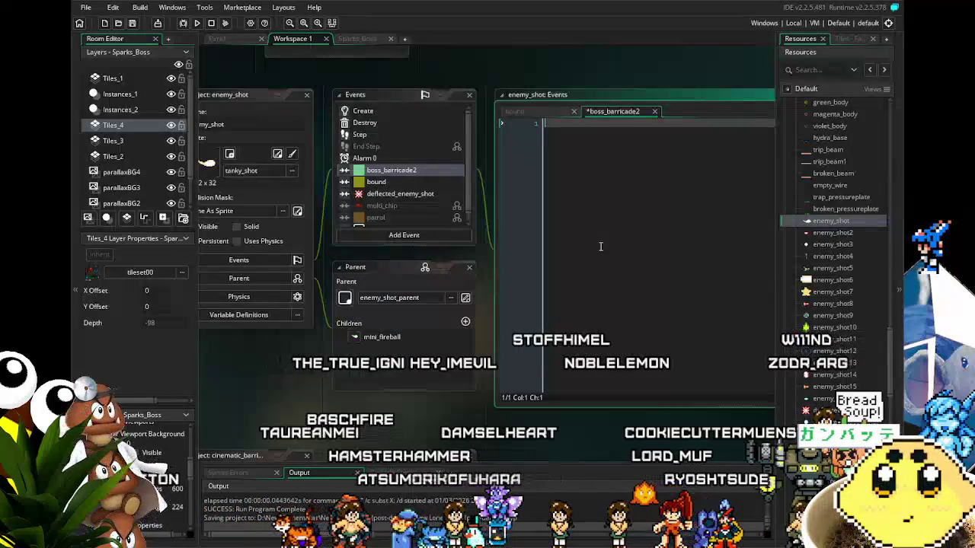
{"action": "mouse_move", "coordinate": [254, 387]}
{"action": "left_mouse_down"}
{"action": "mouse_move", "coordinate": [298, 394]}
{"action": "mouse_move", "coordinate": [252, 393]}
{"action": "left_mouse_up"}
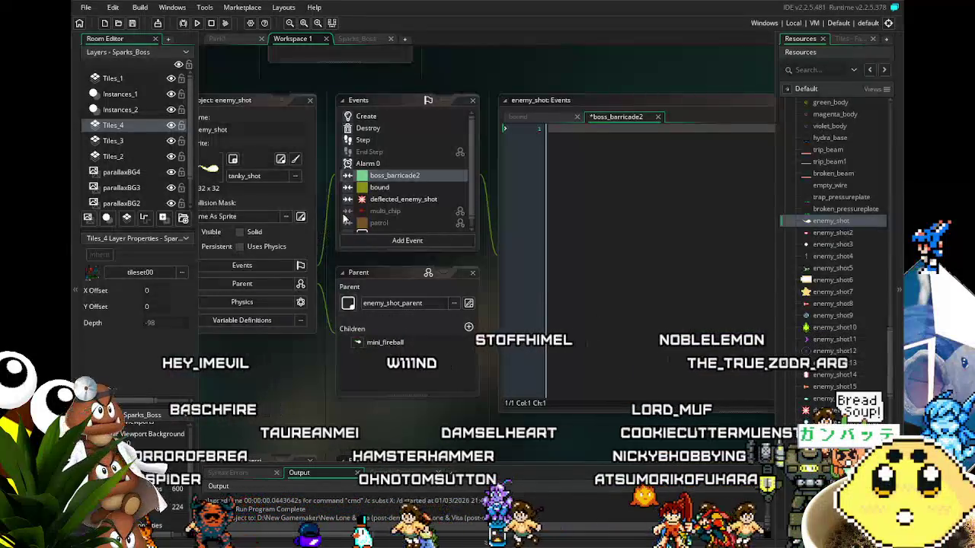
{"action": "left_click", "coordinate": [417, 163]}
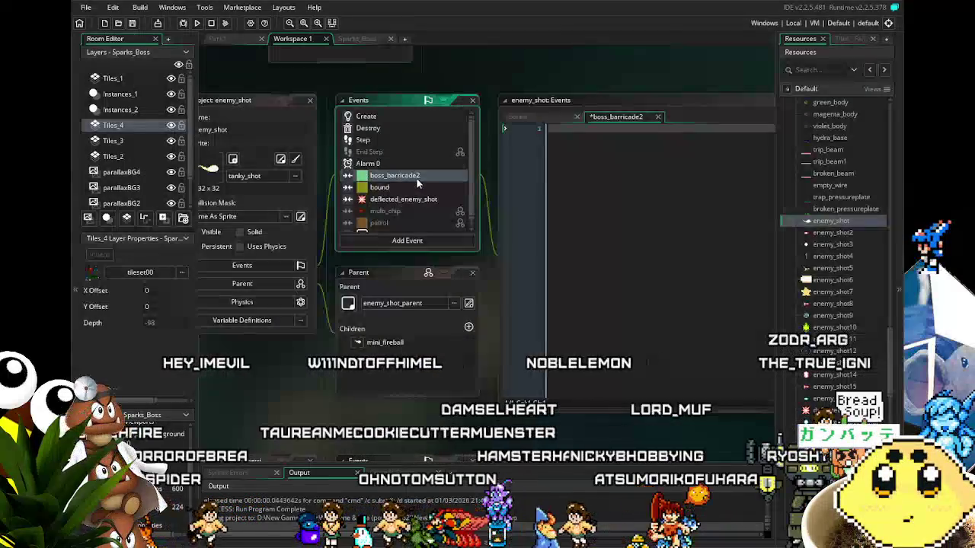
{"action": "key", "text": "Delete"}
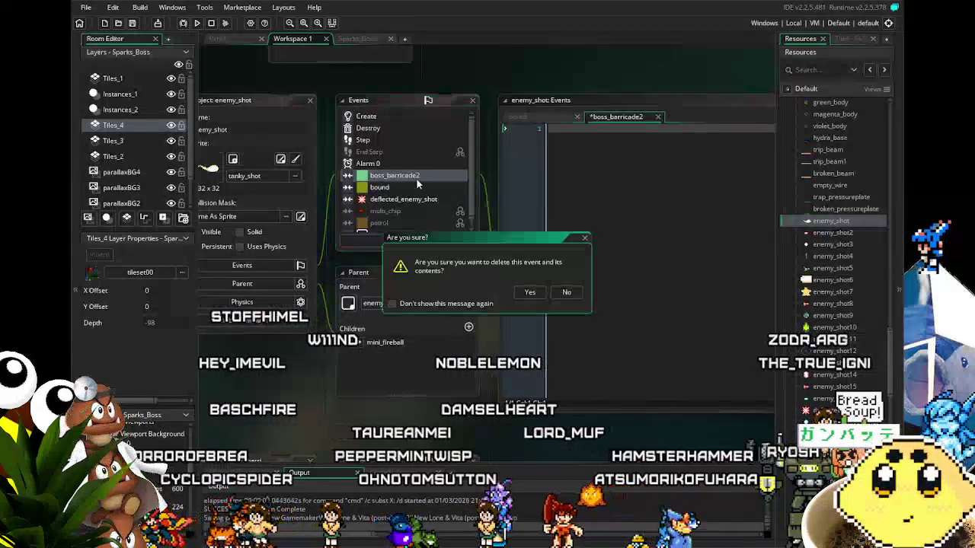
{"action": "key", "text": "Return"}
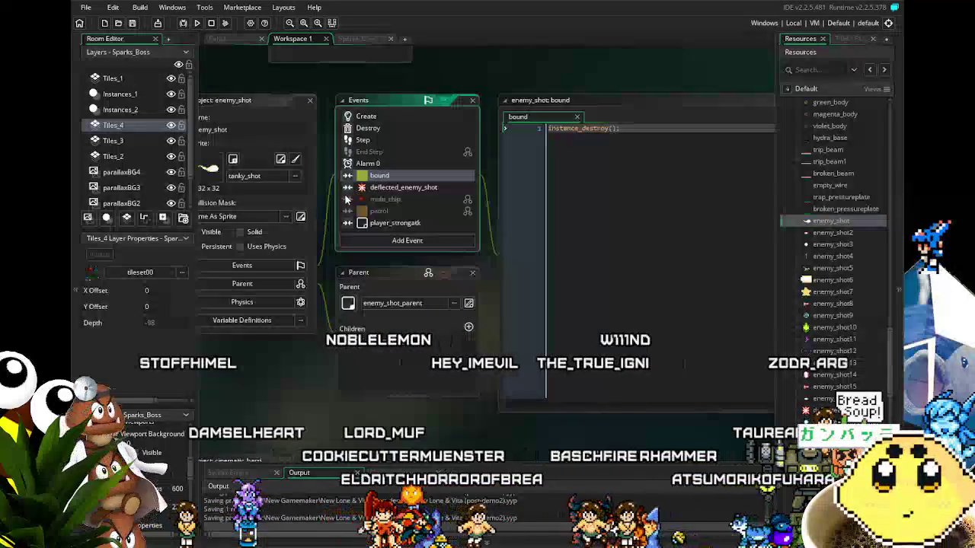
{"action": "scroll", "coordinate": [820, 389], "scroll_direction": "down", "scroll_amount": 2}
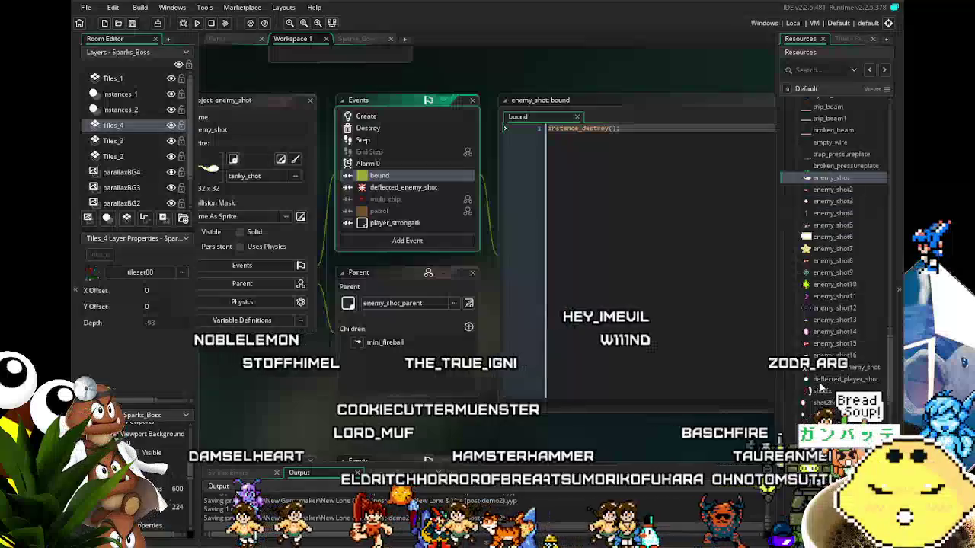
{"action": "scroll", "coordinate": [821, 390], "scroll_direction": "up", "scroll_amount": 4}
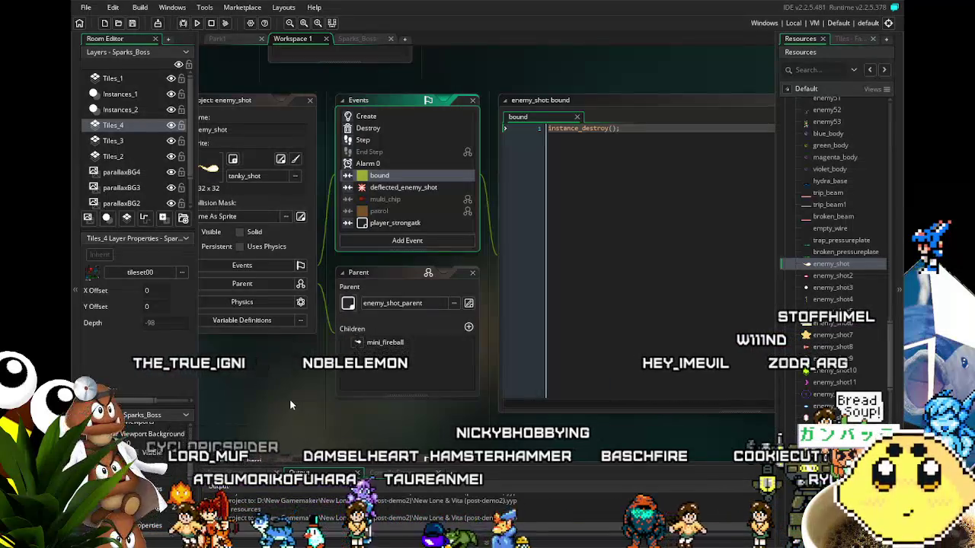
{"action": "left_click_drag", "start_coordinate": [290, 403], "coordinate": [301, 403]}
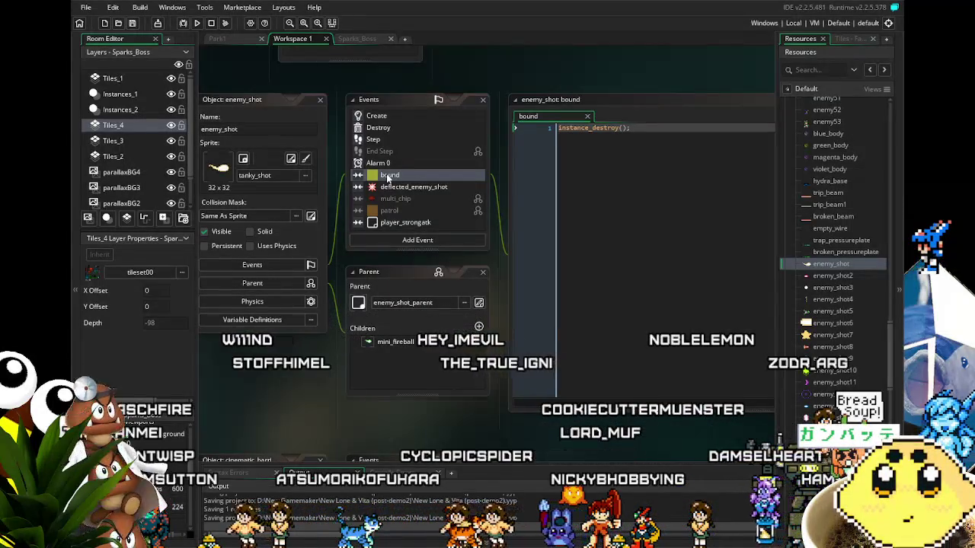
{"action": "mouse_move", "coordinate": [318, 398]}
{"action": "left_mouse_down"}
{"action": "mouse_move", "coordinate": [239, 396]}
{"action": "mouse_move", "coordinate": [314, 402]}
{"action": "left_mouse_up"}
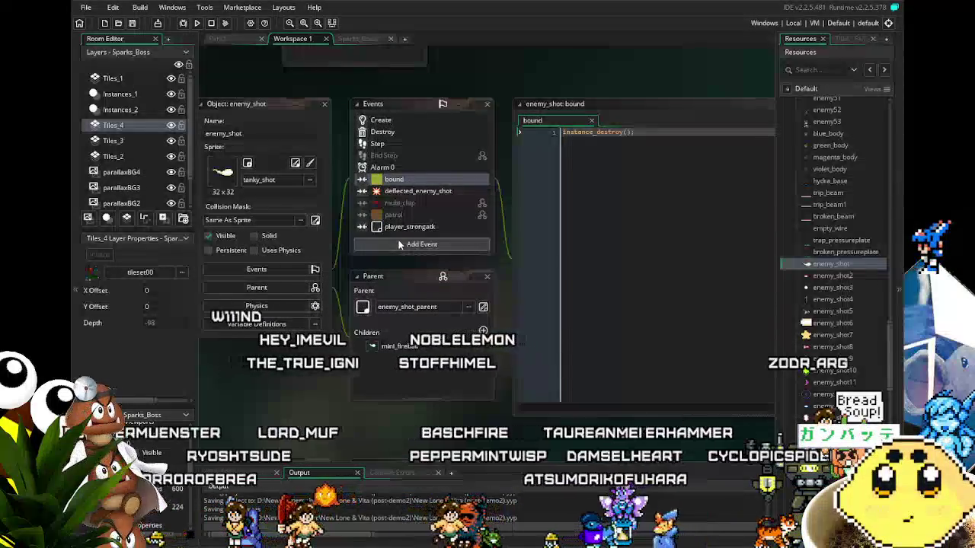
Step: Paste a boss_barricade2 collision event into enemy_shot and write solid=!solid; in its code
{"action": "left_click", "coordinate": [432, 180]}
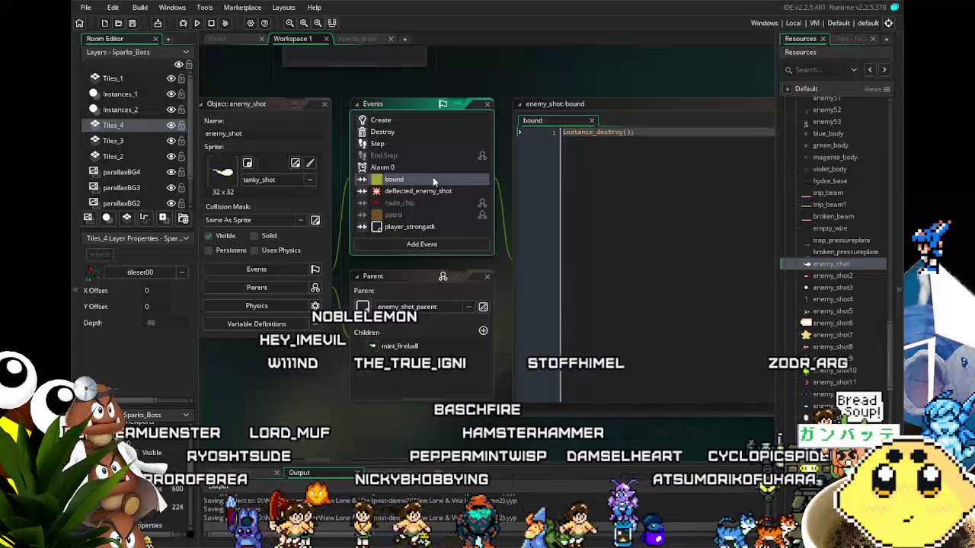
{"action": "key", "text": "ctrl+v"}
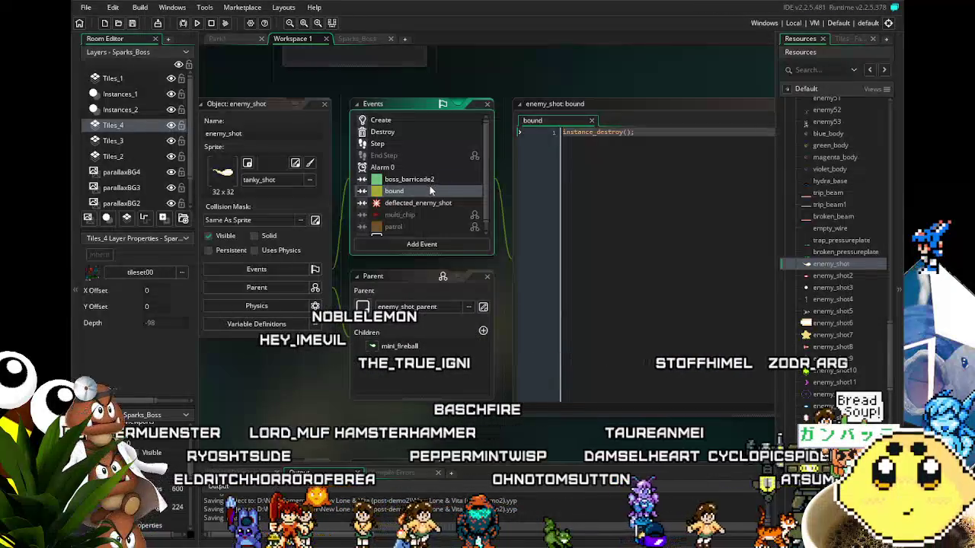
{"action": "left_click", "coordinate": [424, 181]}
{"action": "type", "text": "solid"}
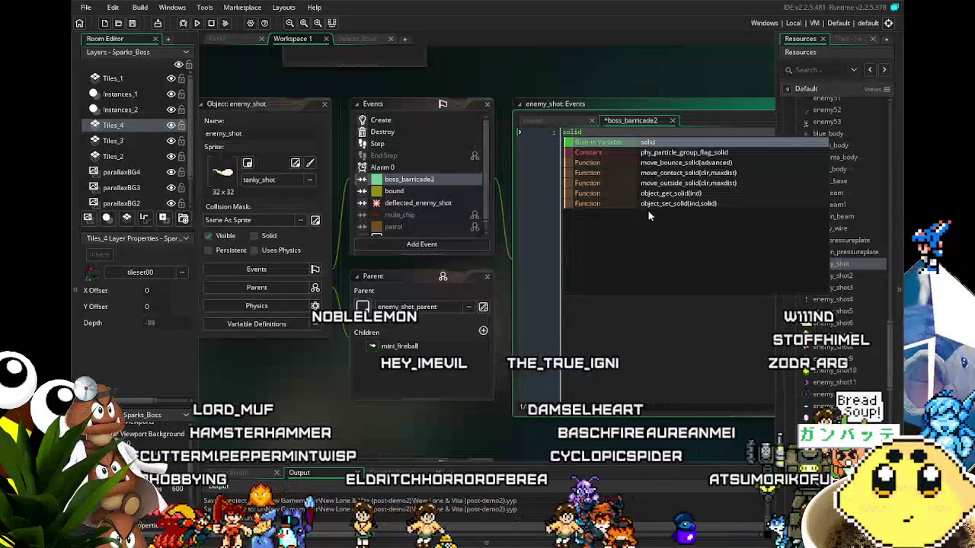
{"action": "key", "text": "Escape"}
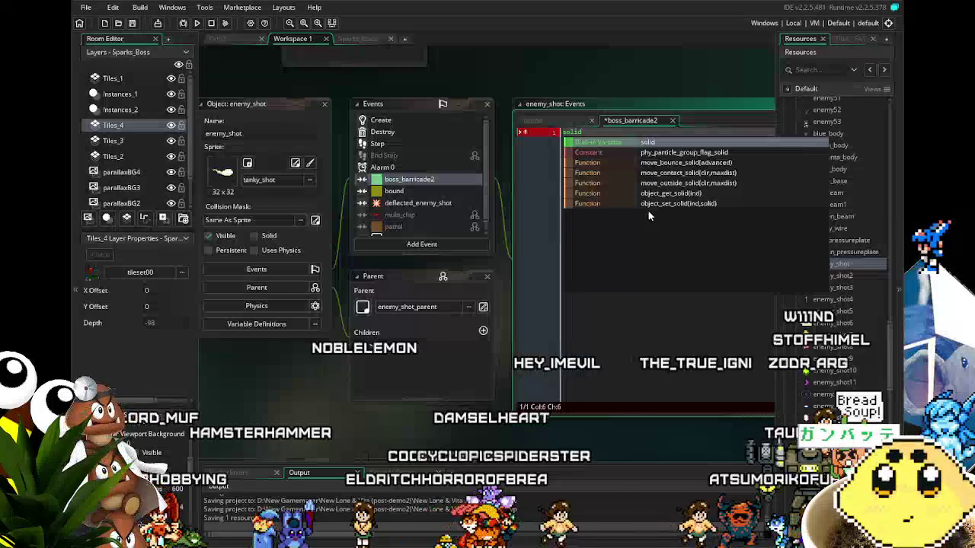
{"action": "type", "text": "=!"}
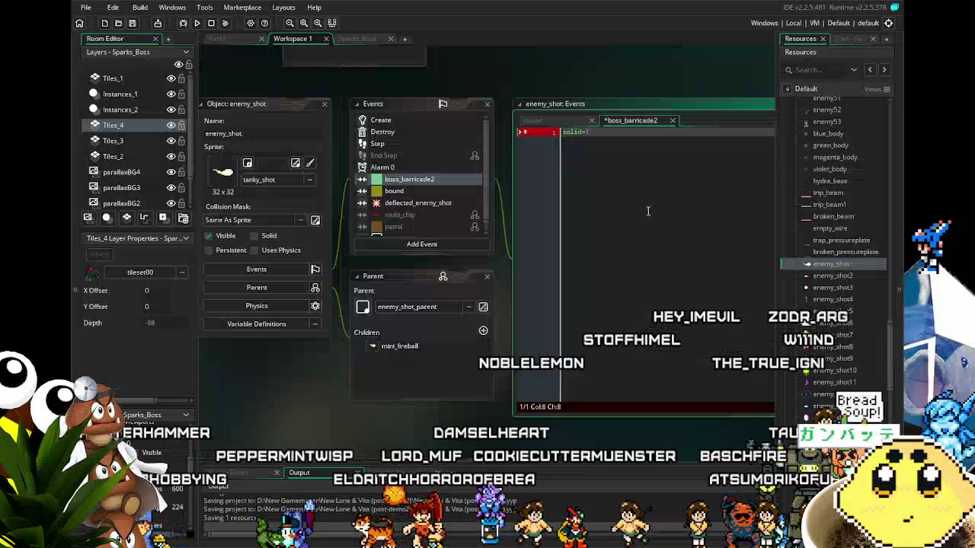
{"action": "key", "text": "BackSpace"}
{"action": "key", "text": "BackSpace"}
{"action": "type", "text": "-solid"}
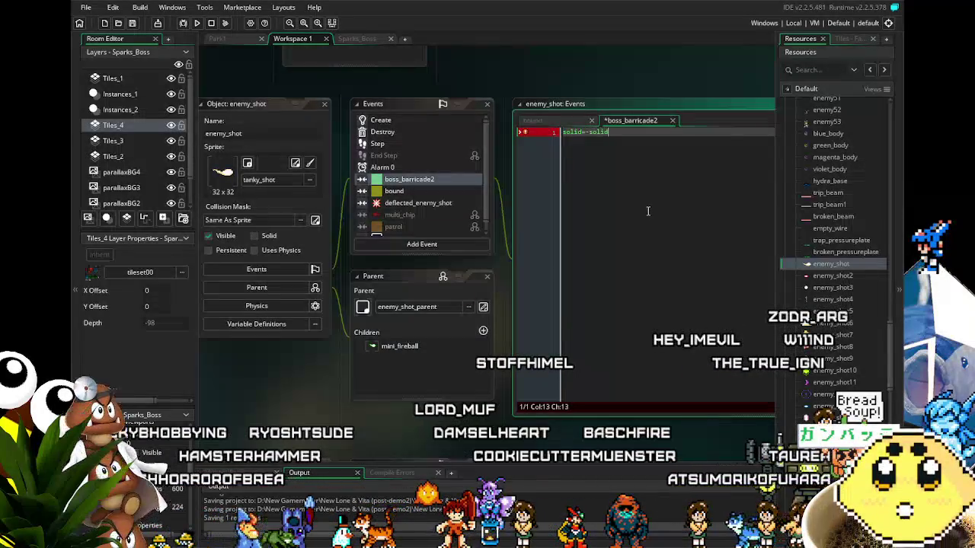
{"action": "type", "text": ";"}
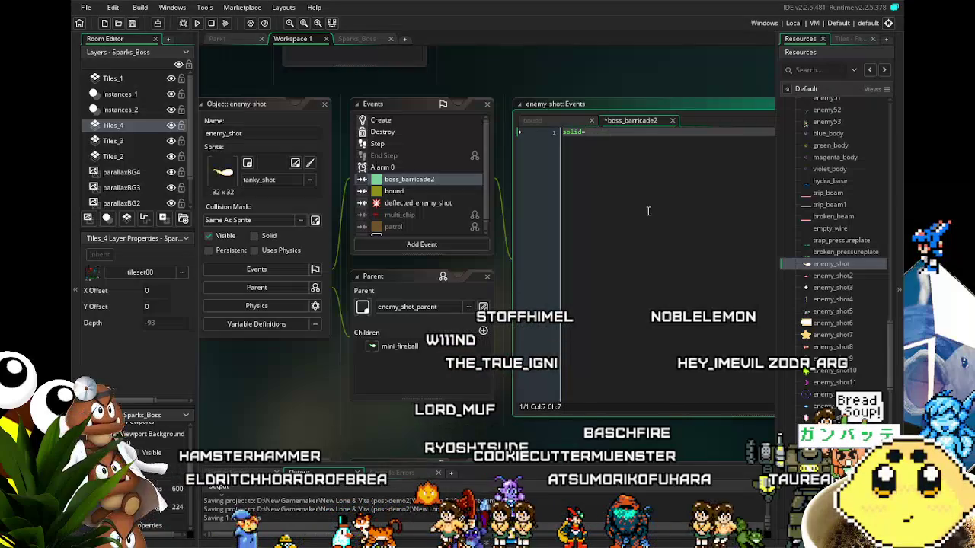
{"action": "type", "text": "false;"}
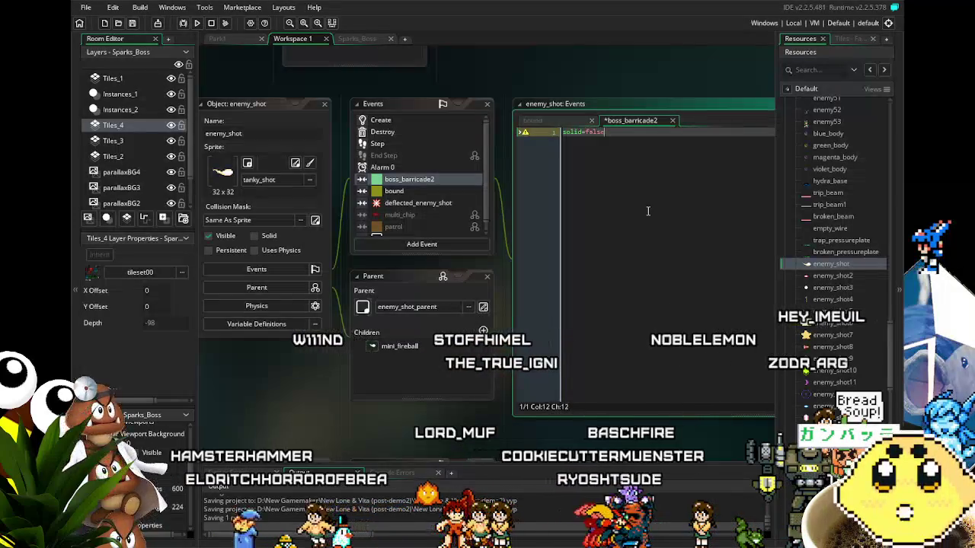
{"action": "key", "text": "Home"}
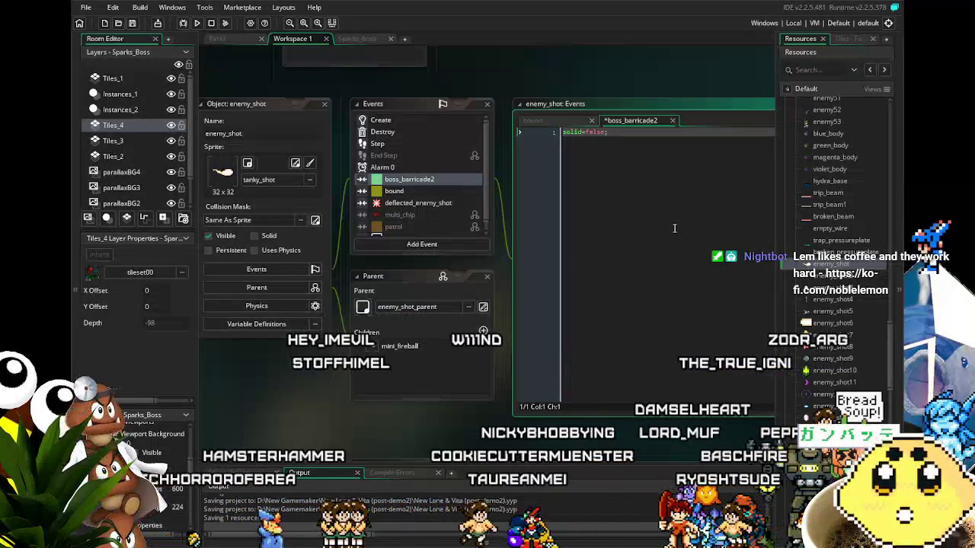
{"action": "key", "text": "shift+Left"}
{"action": "key", "text": "shift+Left"}
{"action": "key", "text": "shift+Left"}
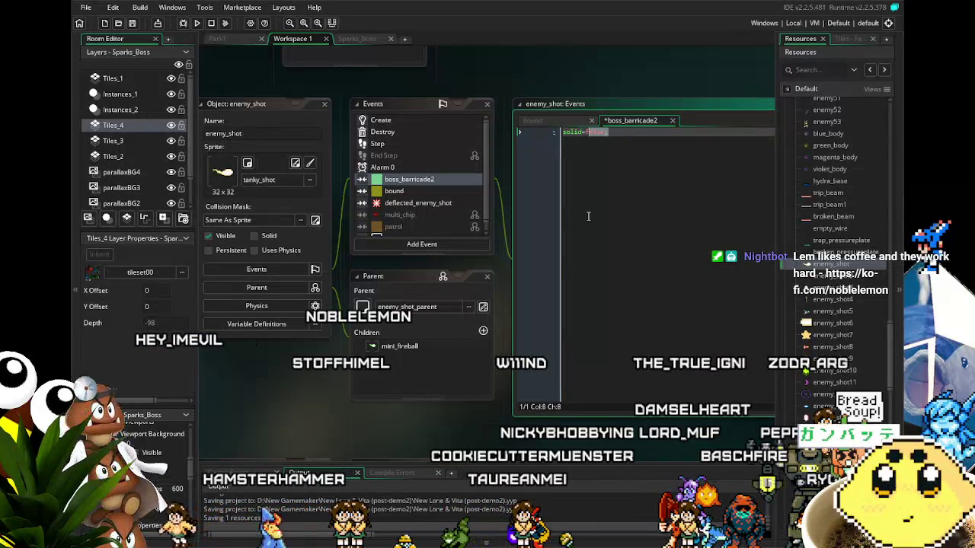
{"action": "key", "text": "shift+Left"}
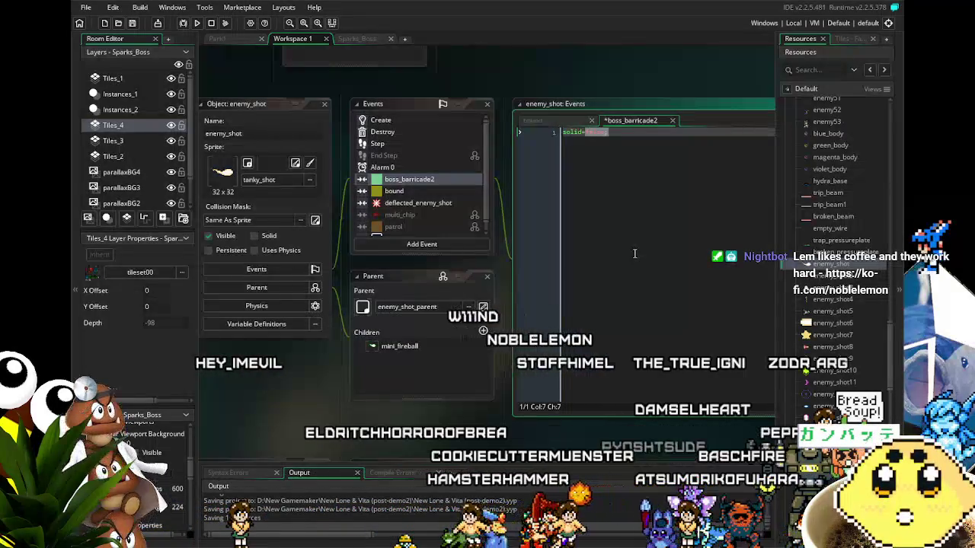
{"action": "type", "text": "!solid;"}
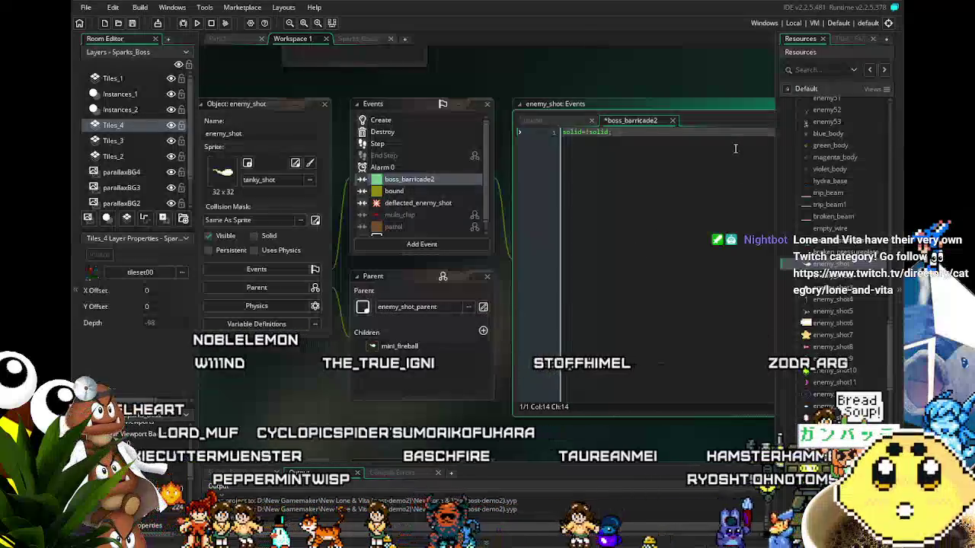
Step: Erase the solid=!solid; line so the boss_barricade2 event code is empty
{"action": "key", "text": "ctrl+a"}
{"action": "key", "text": "BackSpace"}
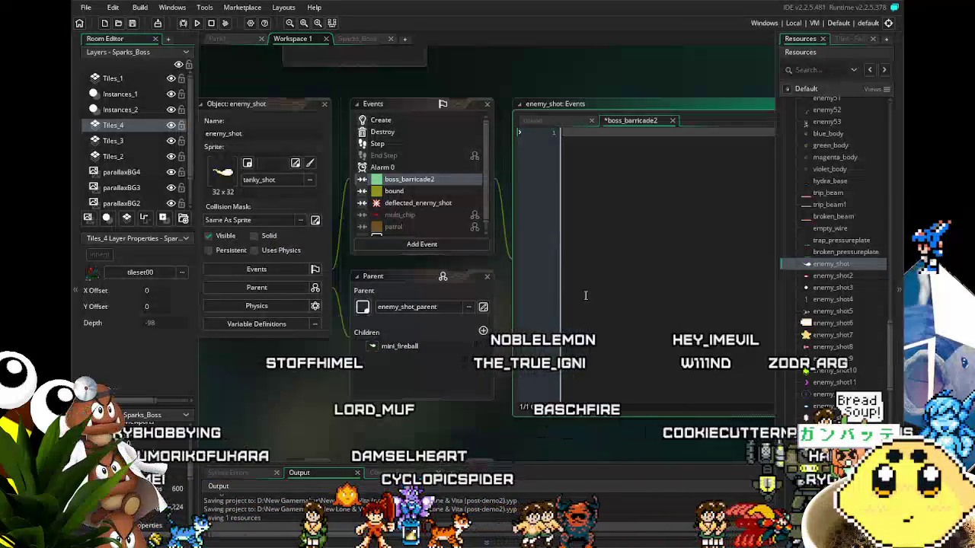
{"action": "left_click", "coordinate": [418, 191]}
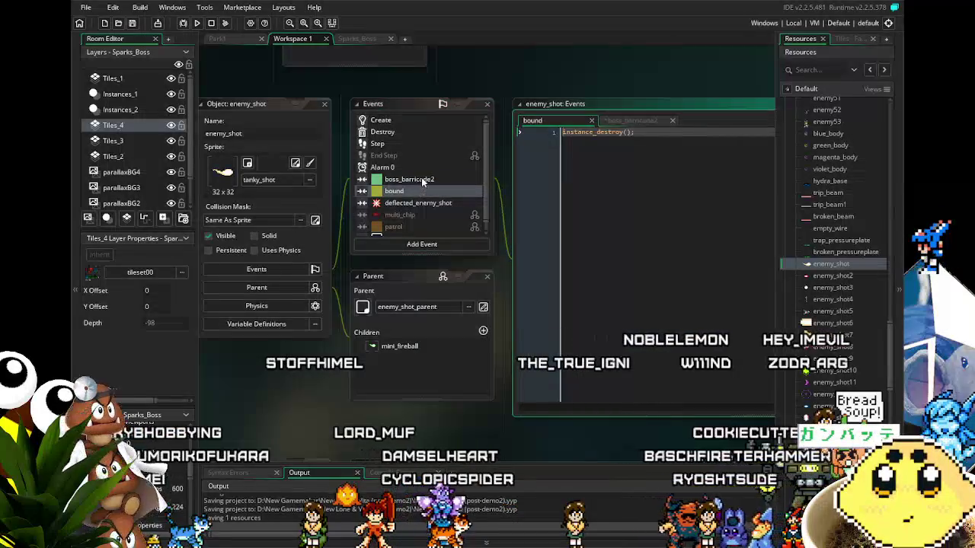
Step: Delete the boss_barricade2 collision event from enemy_shot and confirm the removal
{"action": "left_click", "coordinate": [465, 180]}
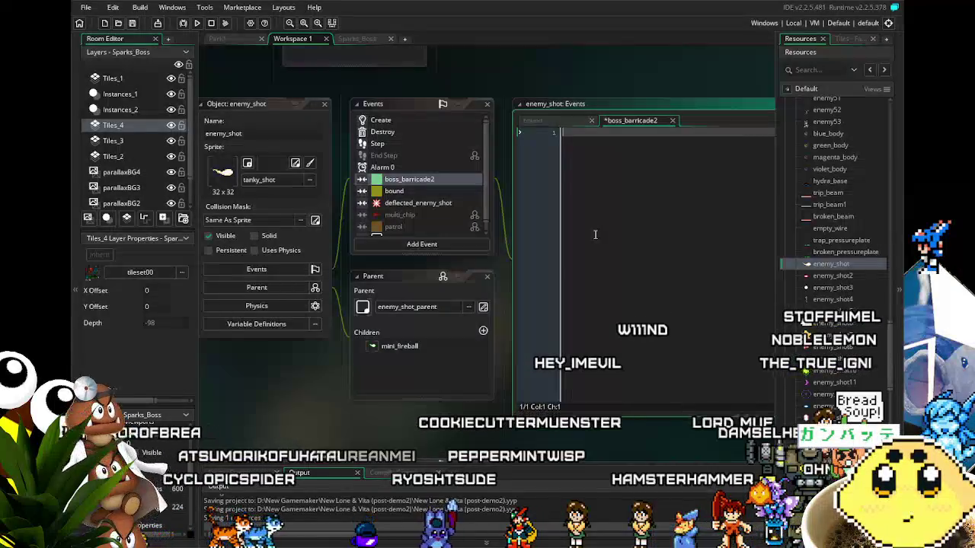
{"action": "left_click", "coordinate": [595, 234]}
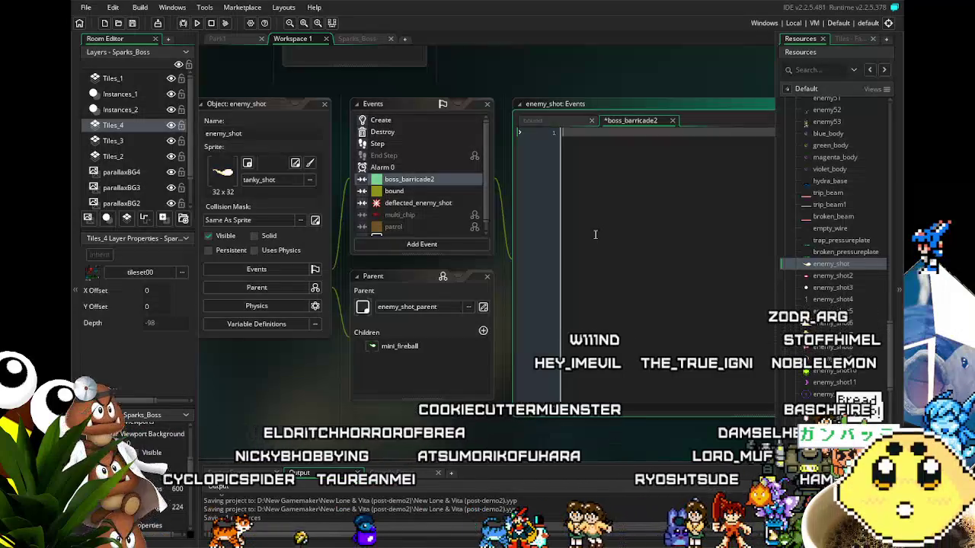
{"action": "left_click", "coordinate": [413, 184]}
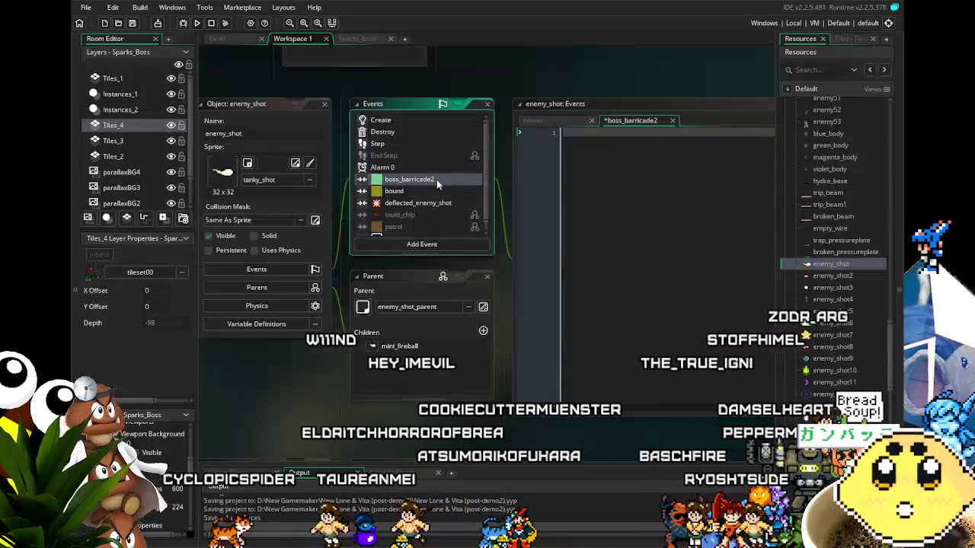
{"action": "key", "text": "Delete"}
{"action": "key", "text": "Return"}
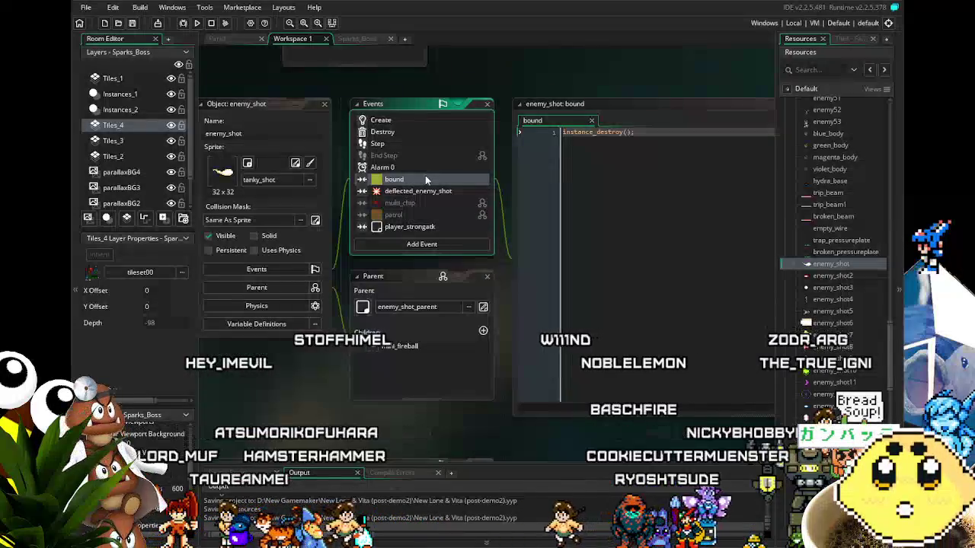
{"action": "left_click", "coordinate": [848, 274]}
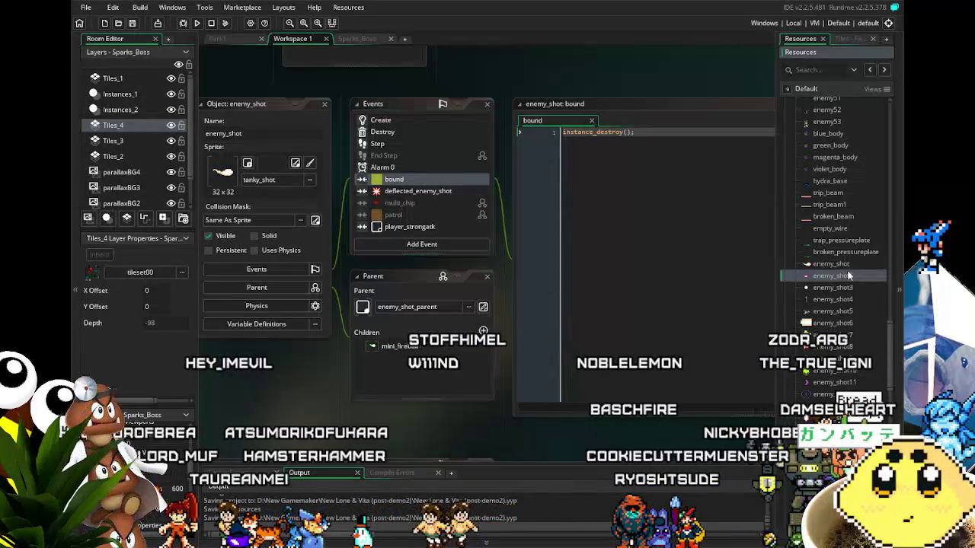
Step: Duplicate enemy_shot as enemy_shot1 and move the copy up the Resources tree
{"action": "right_click", "coordinate": [830, 267]}
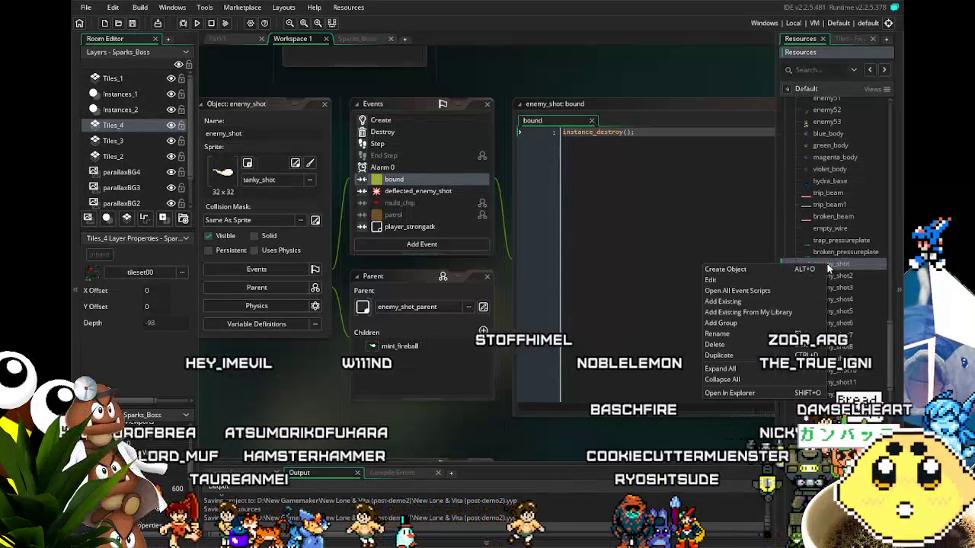
{"action": "left_click", "coordinate": [732, 356]}
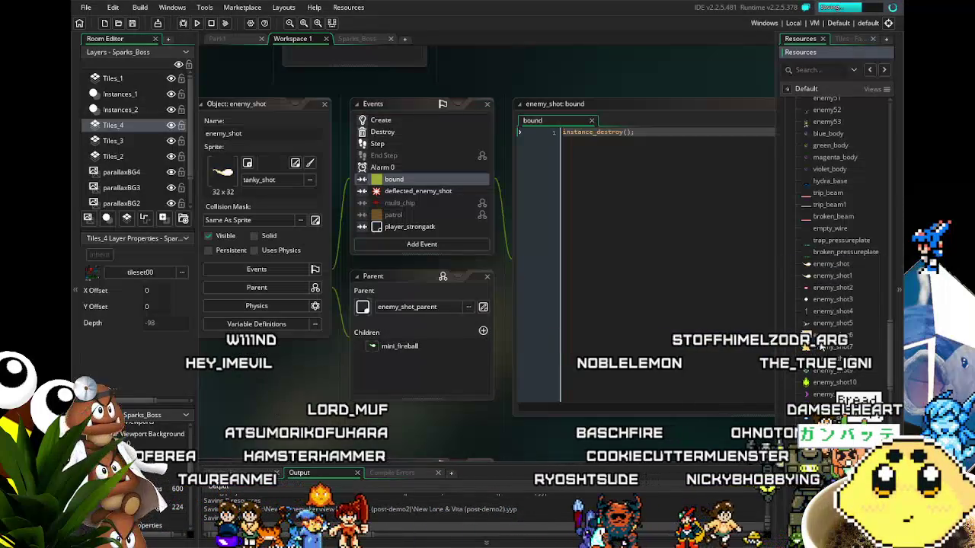
{"action": "left_click", "coordinate": [844, 278]}
{"action": "left_click_drag", "start_coordinate": [841, 278], "coordinate": [837, 103]}
{"action": "left_click_drag", "start_coordinate": [840, 107], "coordinate": [841, 100]}
{"action": "scroll", "coordinate": [838, 228], "scroll_direction": "down", "scroll_amount": 3}
{"action": "scroll", "coordinate": [838, 228], "scroll_direction": "down", "scroll_amount": 3}
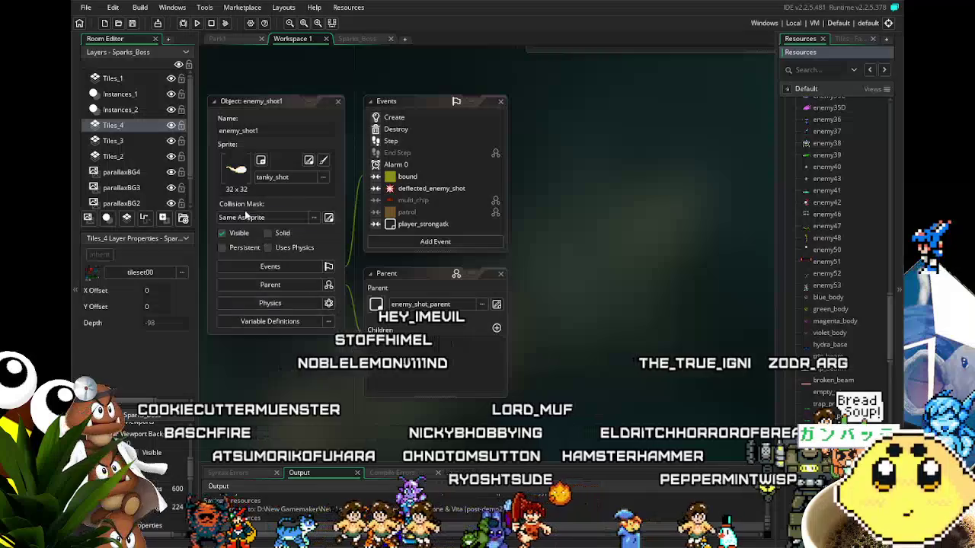
Step: Remove the bound event from enemy_shot1 and save the project
{"action": "left_click", "coordinate": [427, 177]}
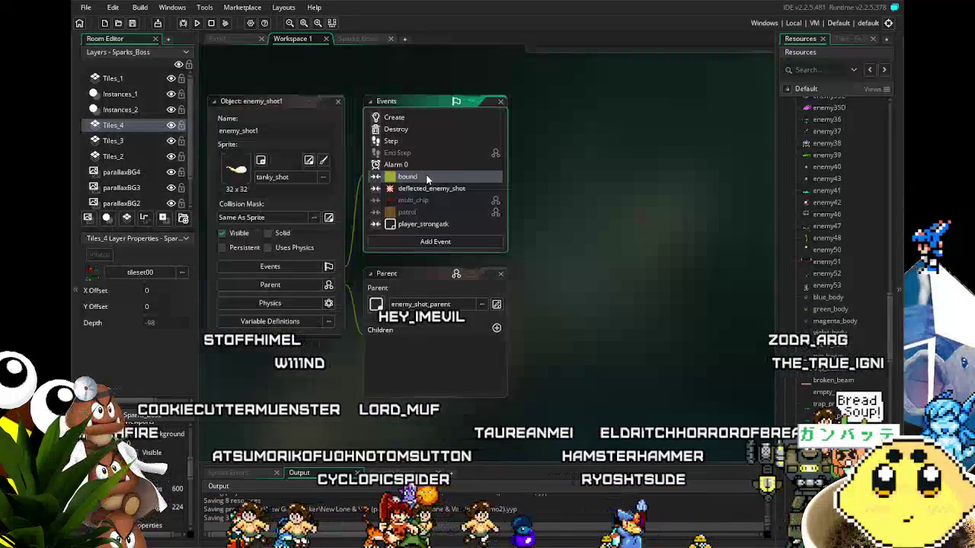
{"action": "key", "text": "Delete"}
{"action": "key", "text": "Escape"}
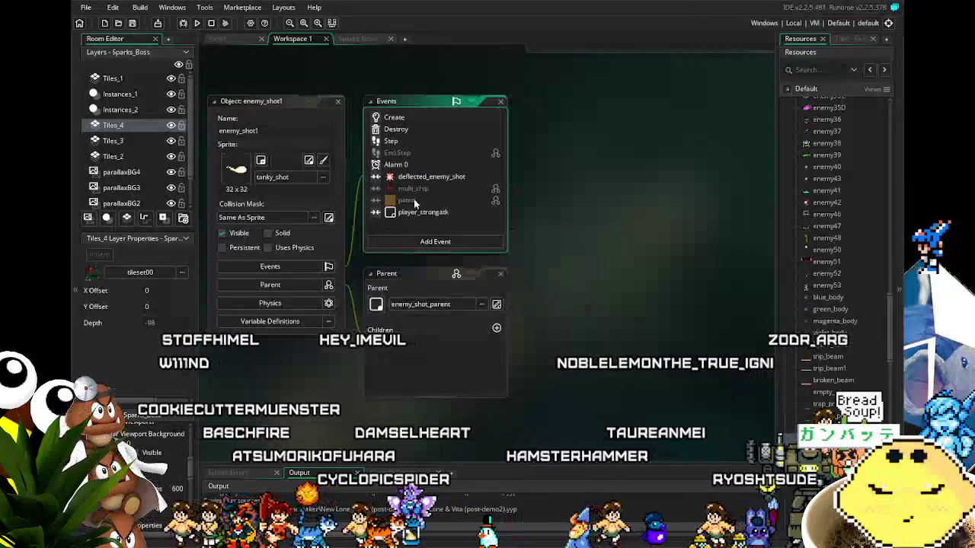
{"action": "scroll", "coordinate": [405, 198], "scroll_direction": "up", "scroll_amount": 2}
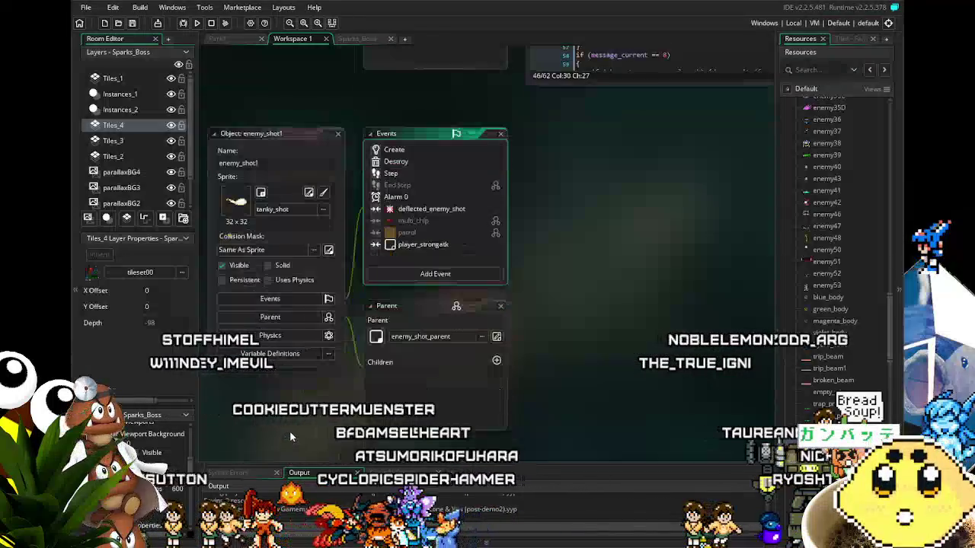
{"action": "scroll", "coordinate": [355, 426], "scroll_direction": "down", "scroll_amount": 1}
{"action": "left_click_drag", "start_coordinate": [356, 424], "coordinate": [338, 423]}
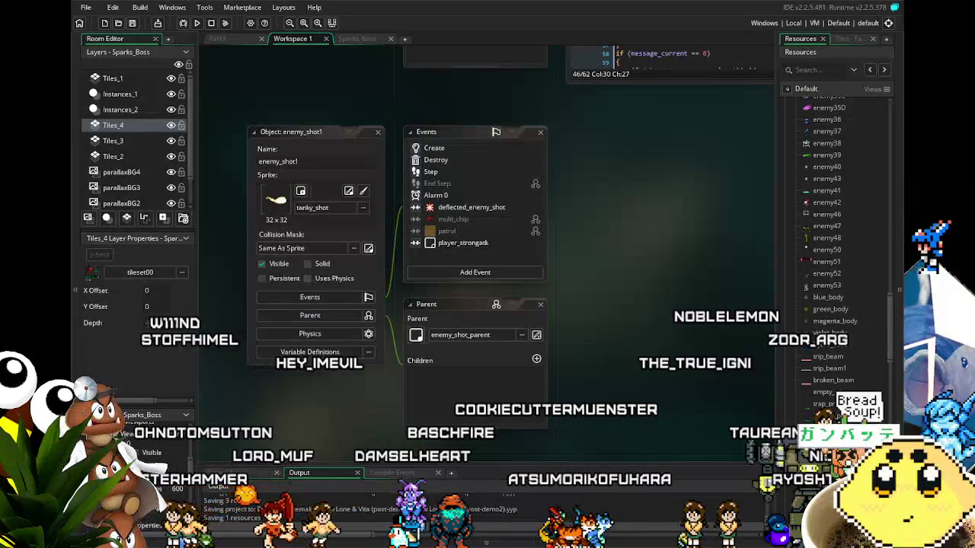
{"action": "left_click", "coordinate": [137, 24]}
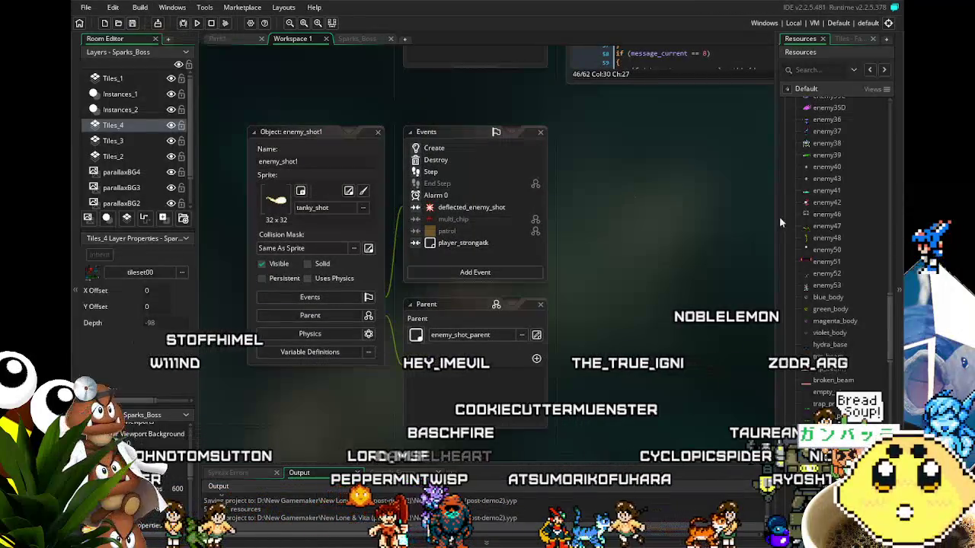
Step: Scroll up the Resources tree and expand the Boss folder of enemy objects
{"action": "scroll", "coordinate": [809, 349], "scroll_direction": "up", "scroll_amount": 8}
{"action": "scroll", "coordinate": [810, 347], "scroll_direction": "up", "scroll_amount": 10}
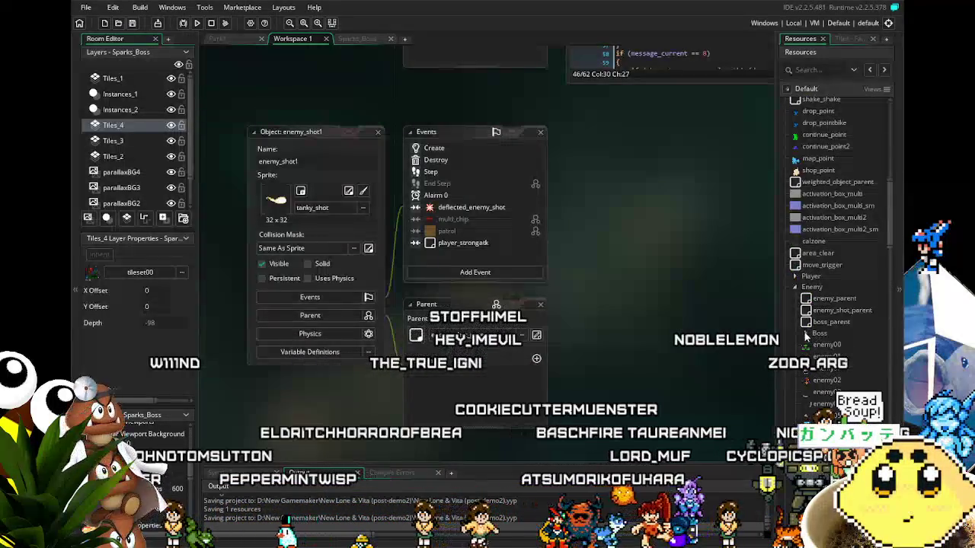
{"action": "left_click", "coordinate": [805, 333]}
{"action": "scroll", "coordinate": [835, 255], "scroll_direction": "down", "scroll_amount": 4}
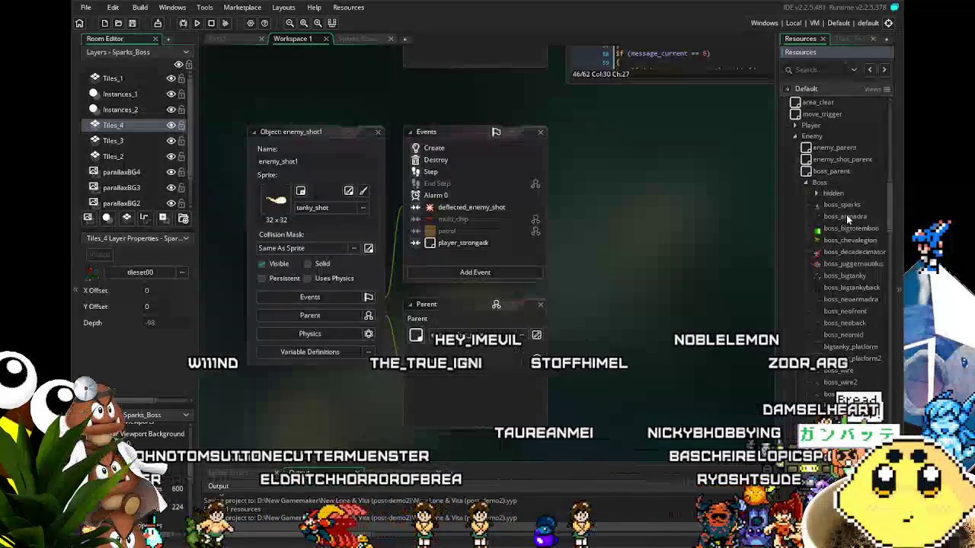
Step: Open boss_sparks and review its Step, Alarm 0, Alarm 1, deflected_enemy_shot and player_atk code
{"action": "double_click", "coordinate": [849, 206]}
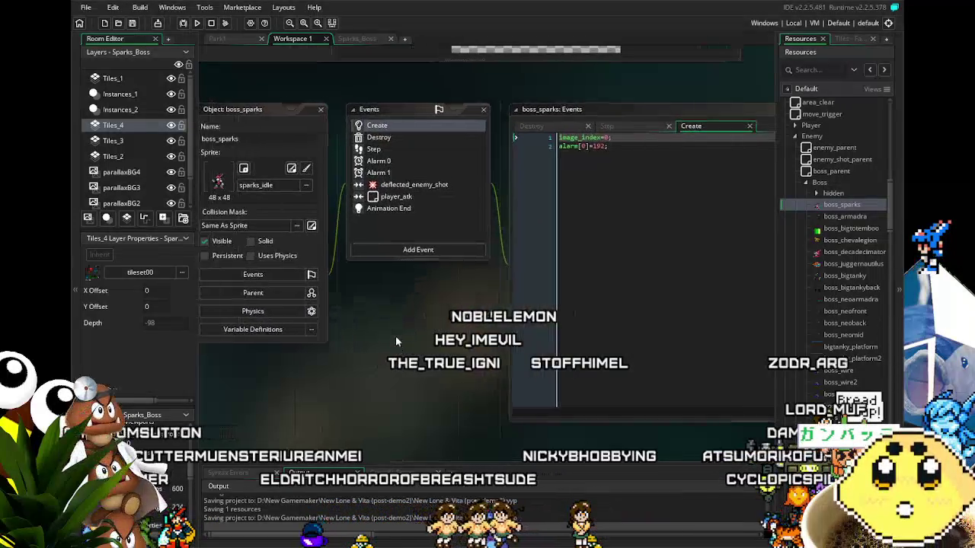
{"action": "left_click", "coordinate": [387, 149]}
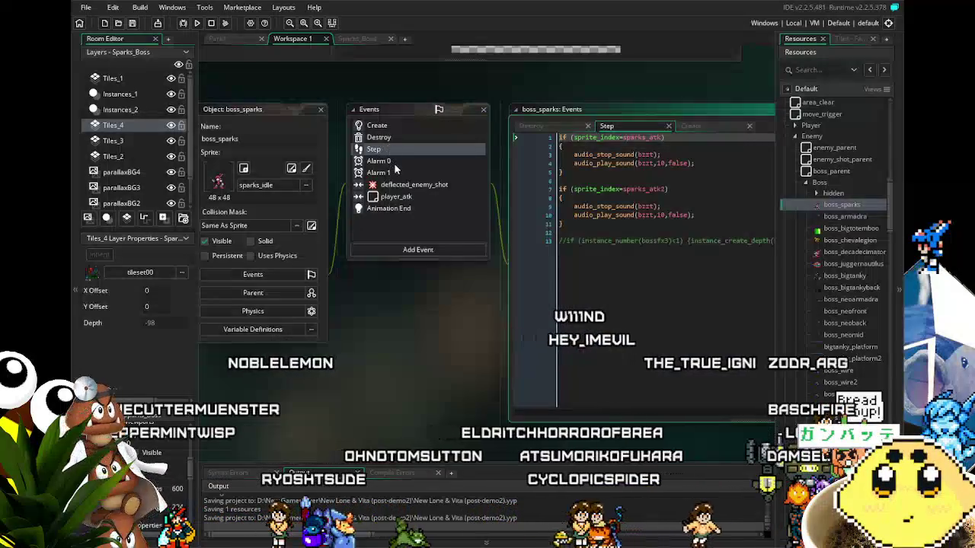
{"action": "left_click", "coordinate": [394, 164]}
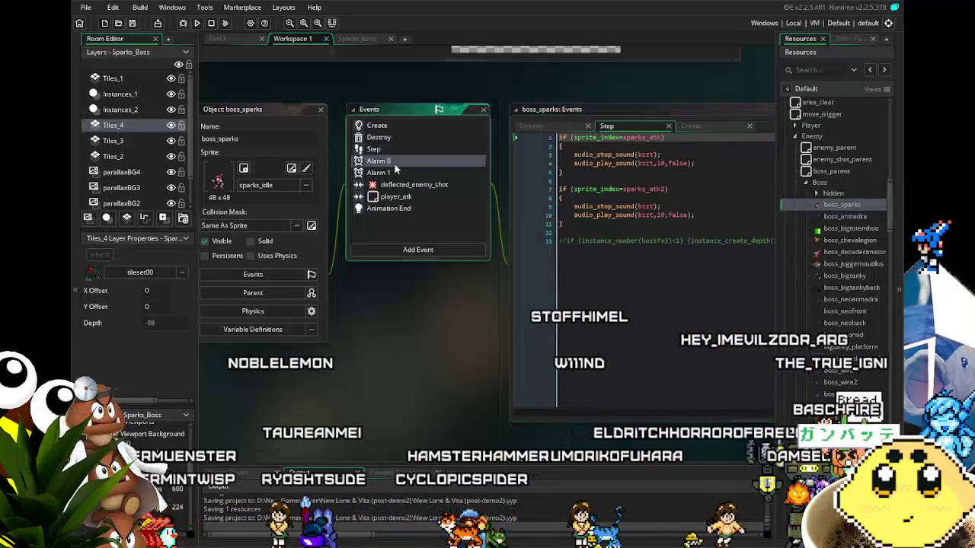
{"action": "left_click", "coordinate": [399, 175]}
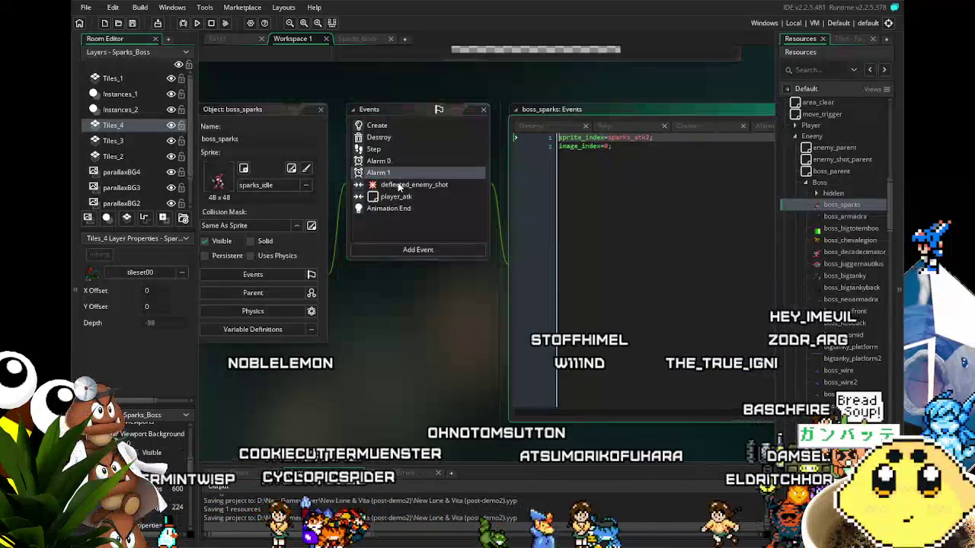
{"action": "left_click", "coordinate": [399, 185]}
{"action": "left_click", "coordinate": [397, 198]}
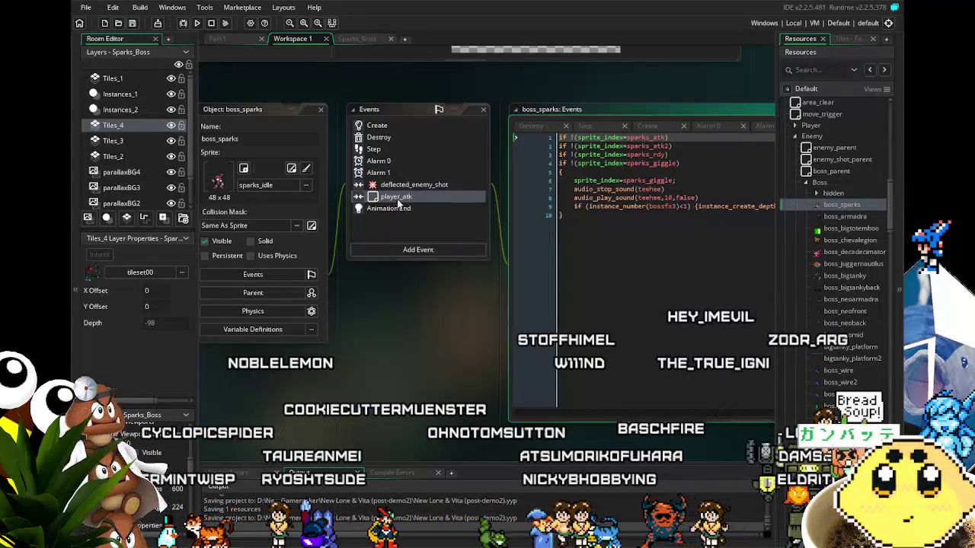
{"action": "left_click", "coordinate": [397, 186]}
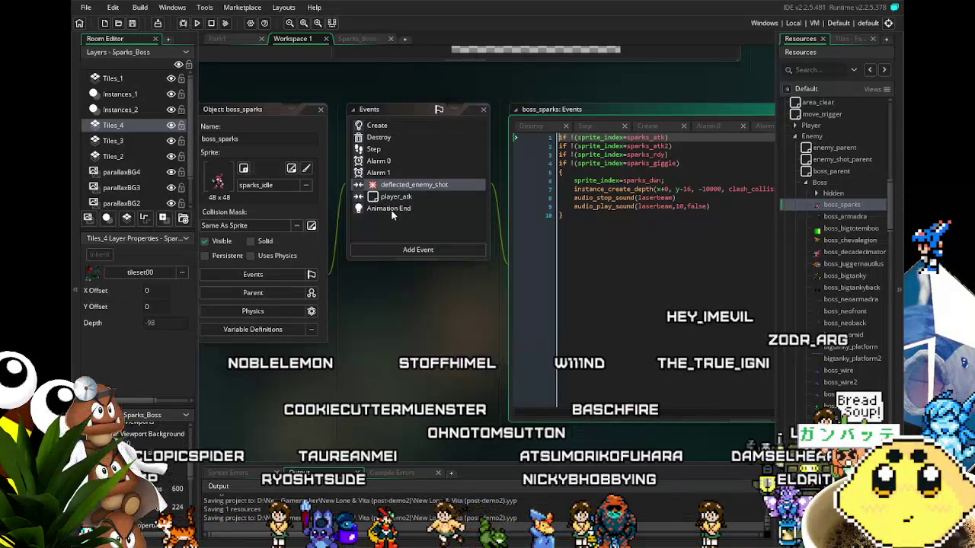
Step: In the Animation End code, change enemy_shot to enemy_shot1 on line 7
{"action": "left_click", "coordinate": [390, 209]}
{"action": "left_click_drag", "start_coordinate": [391, 338], "coordinate": [263, 324]}
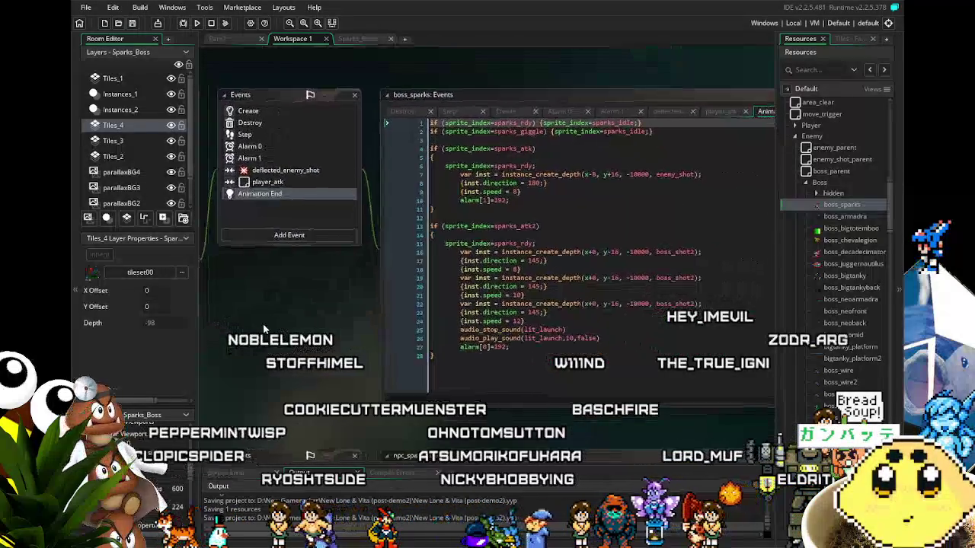
{"action": "left_click", "coordinate": [694, 174]}
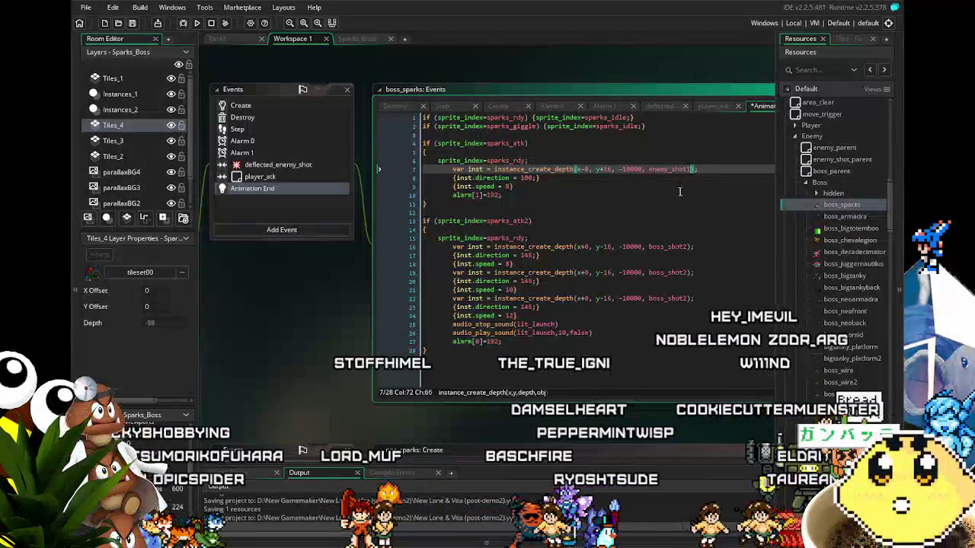
{"action": "type", "text": "1"}
{"action": "left_click", "coordinate": [604, 209]}
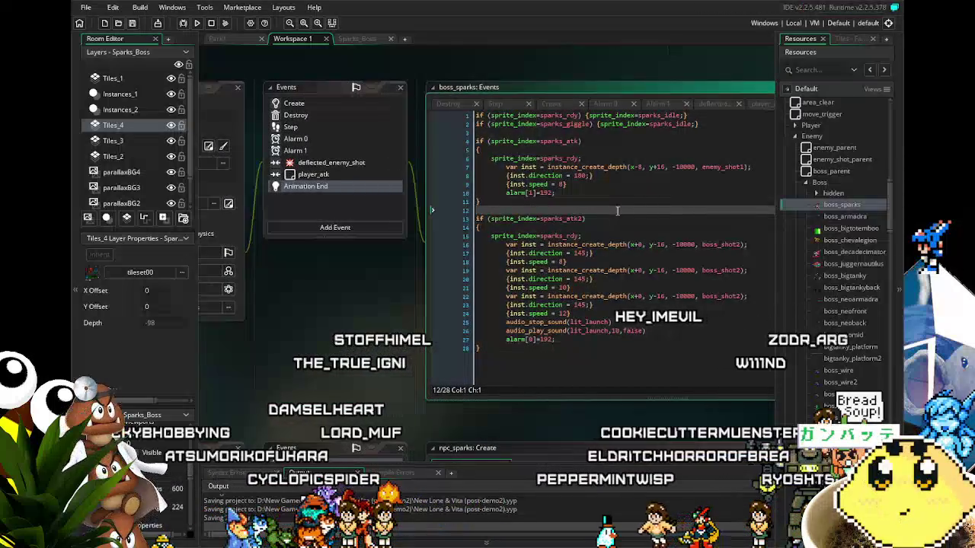
{"action": "left_click_drag", "start_coordinate": [888, 187], "coordinate": [884, 379]}
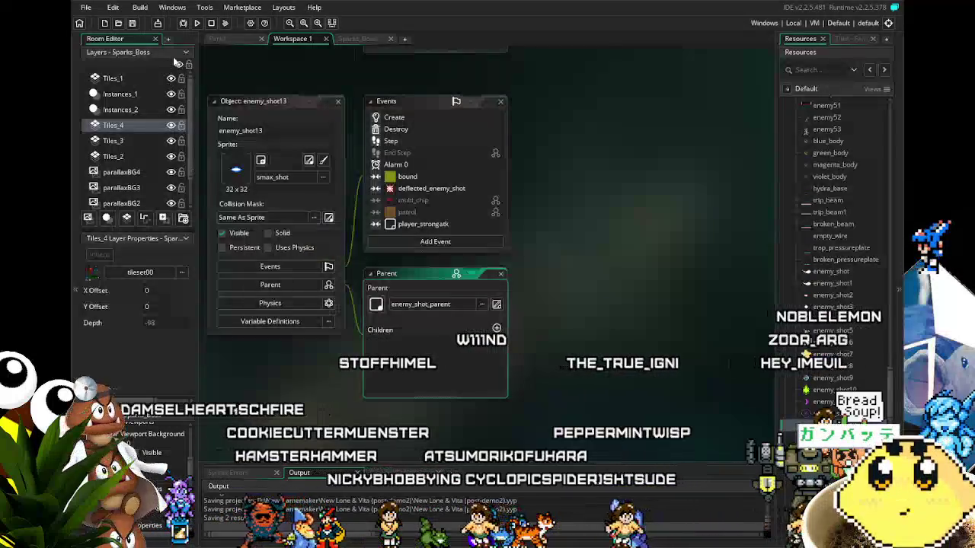
Step: Close the enemy_shot13 editor, return to the Sparks_Boss room and launch a test run
{"action": "left_click", "coordinate": [338, 102]}
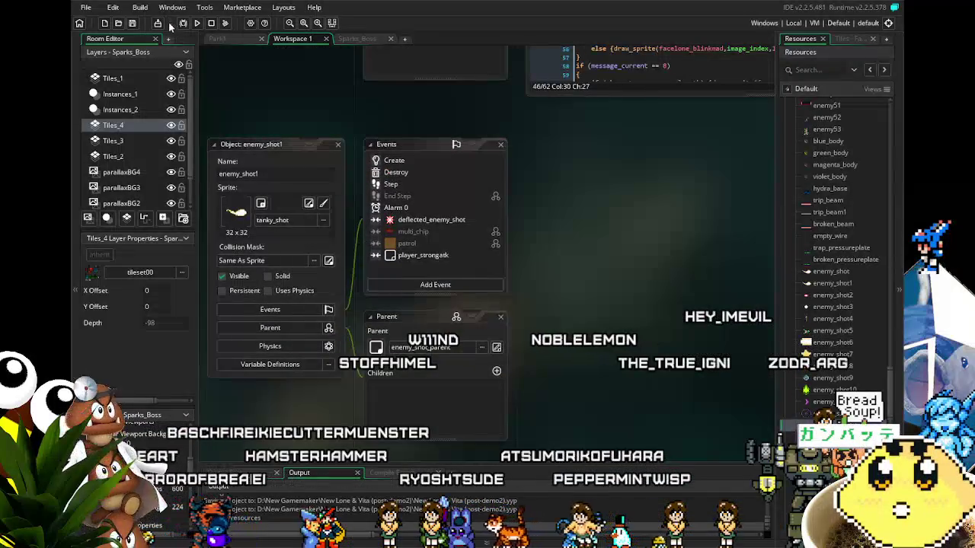
{"action": "left_click_drag", "start_coordinate": [294, 98], "coordinate": [363, 98]}
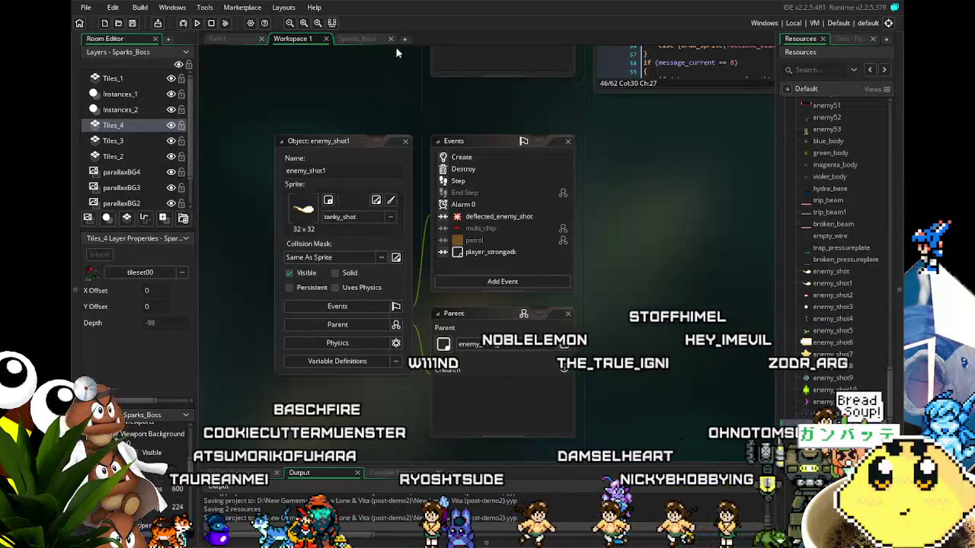
{"action": "left_click", "coordinate": [358, 39]}
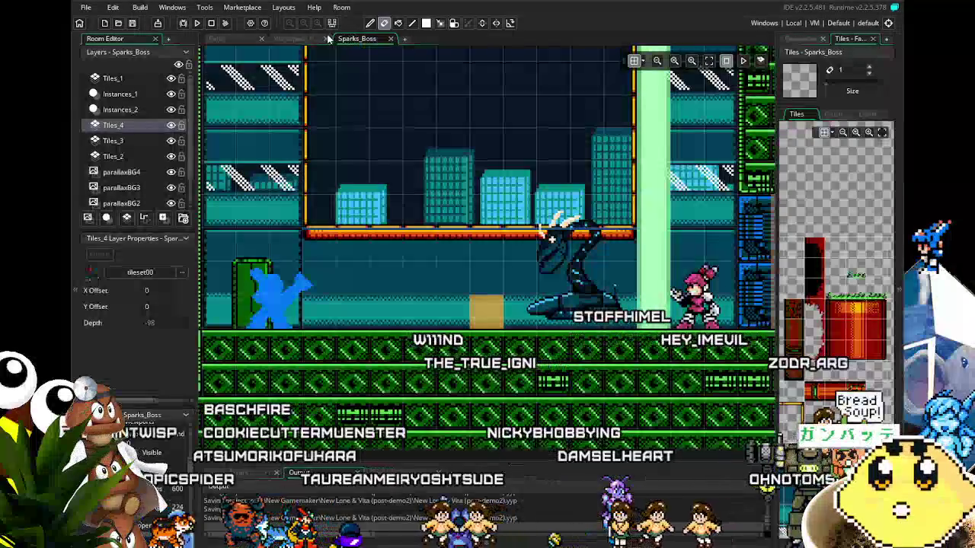
{"action": "left_click", "coordinate": [199, 24]}
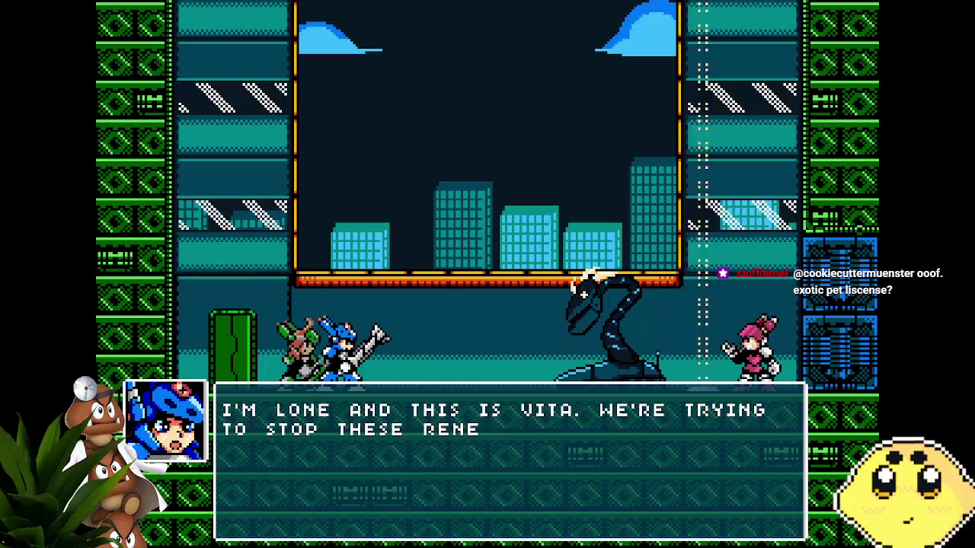
Step: Advance through the boss intro dialogue with Z to start the fight
{"action": "key", "text": "z"}
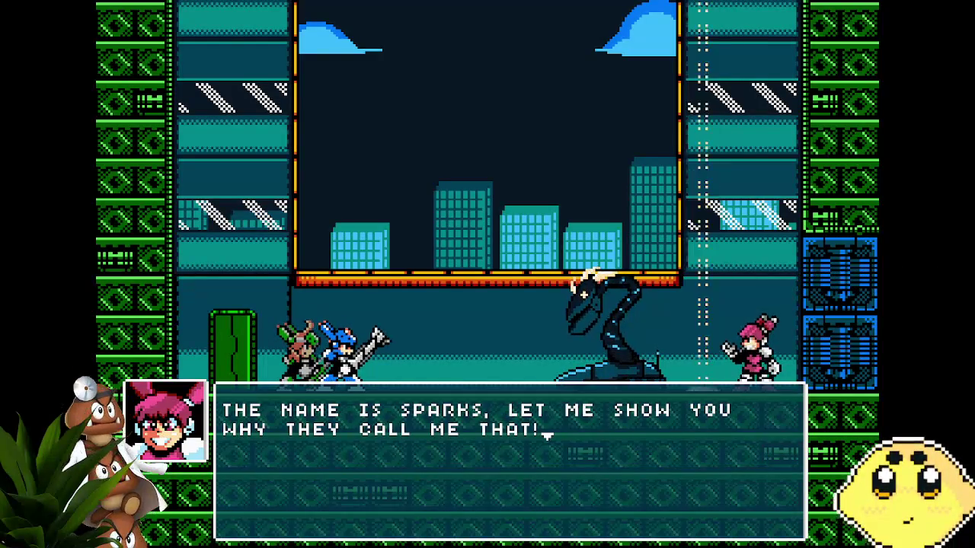
{"action": "key", "text": "z"}
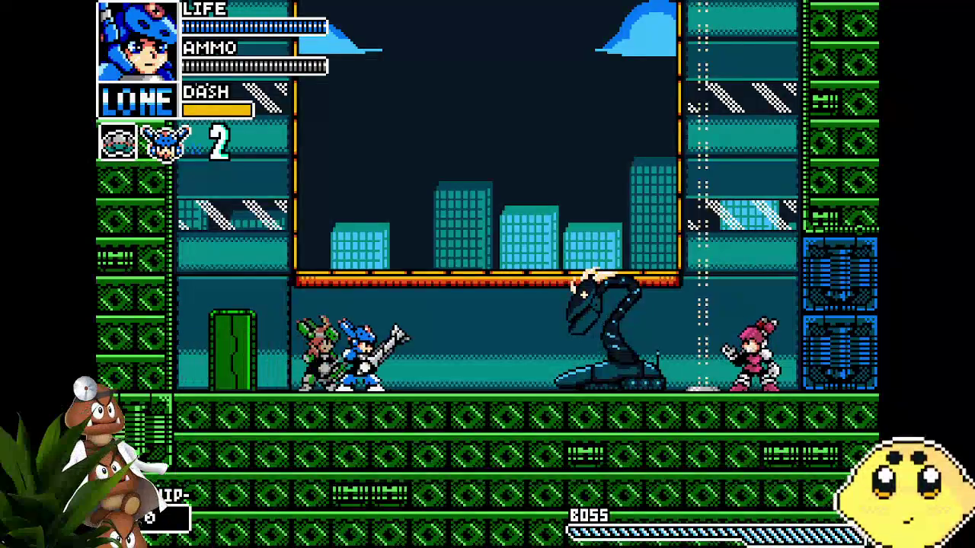
Step: Move right toward the serpent boss and attack it with the sword
{"action": "key", "text": "Right"}
{"action": "key", "text": "x"}
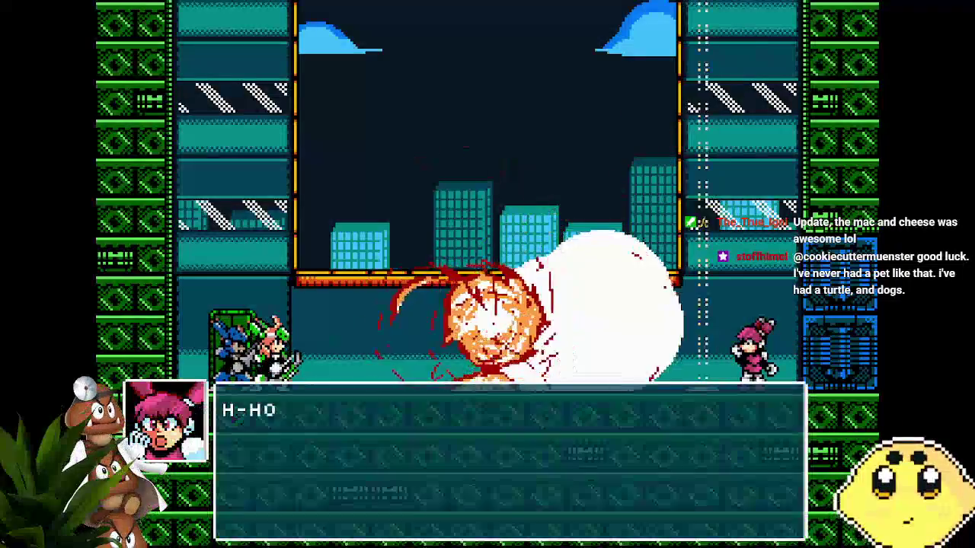
Step: Advance the post-fight dialogue until Sparks exits through the OUT doorway
{"action": "key", "text": "z"}
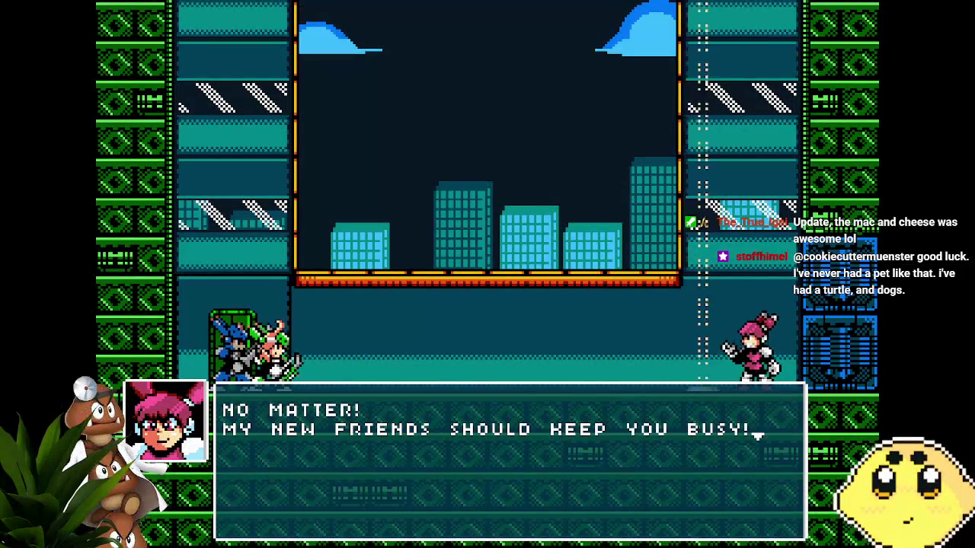
{"action": "key", "text": "z"}
{"action": "key", "text": "z"}
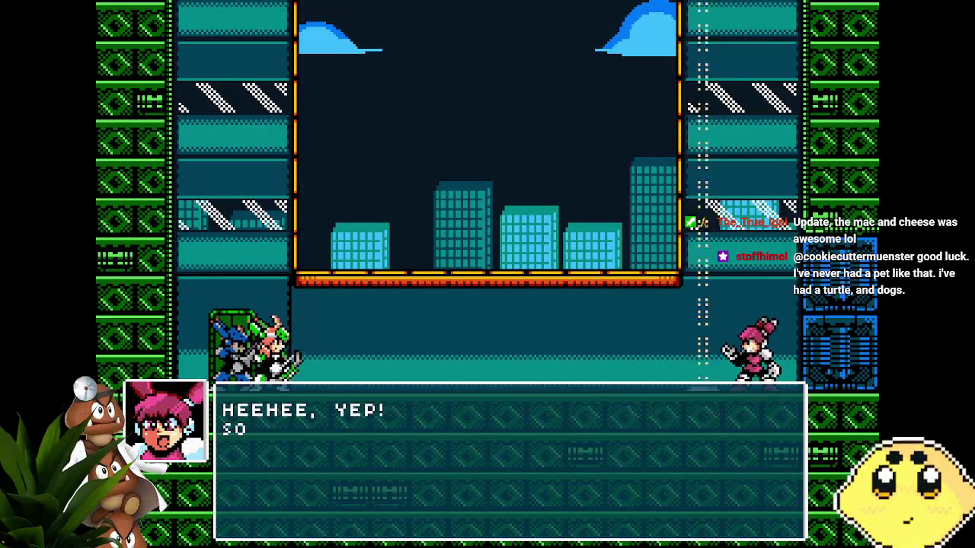
{"action": "key", "text": "z"}
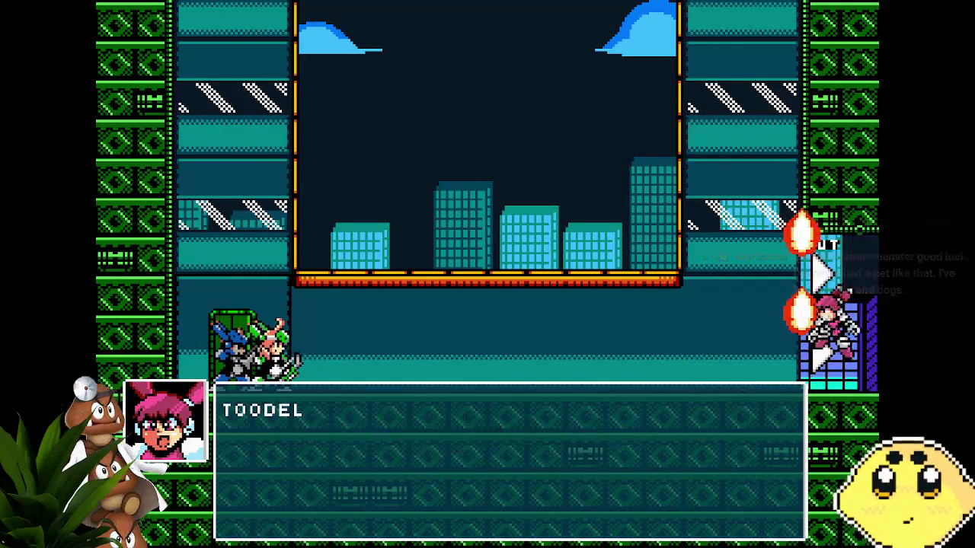
{"action": "key", "text": "z"}
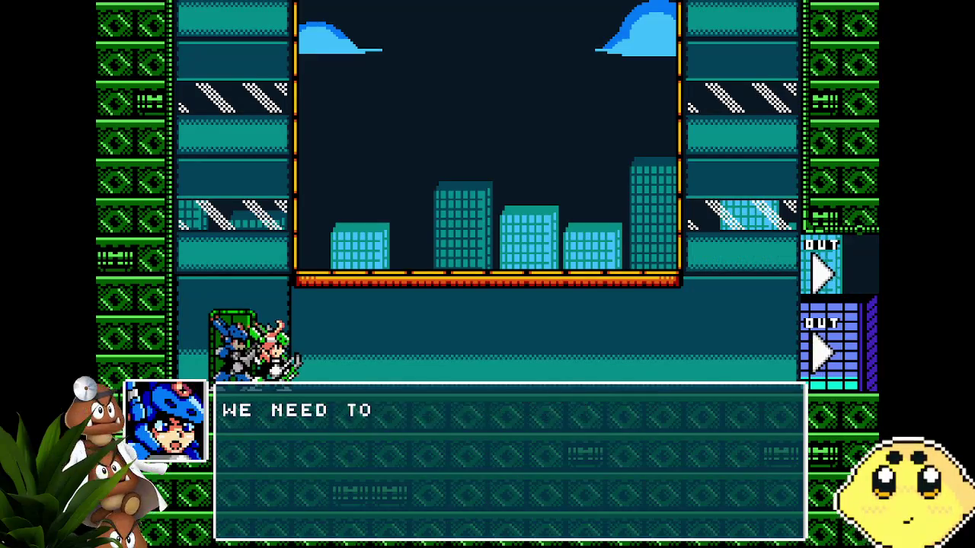
{"action": "key", "text": "z"}
{"action": "key", "text": "z"}
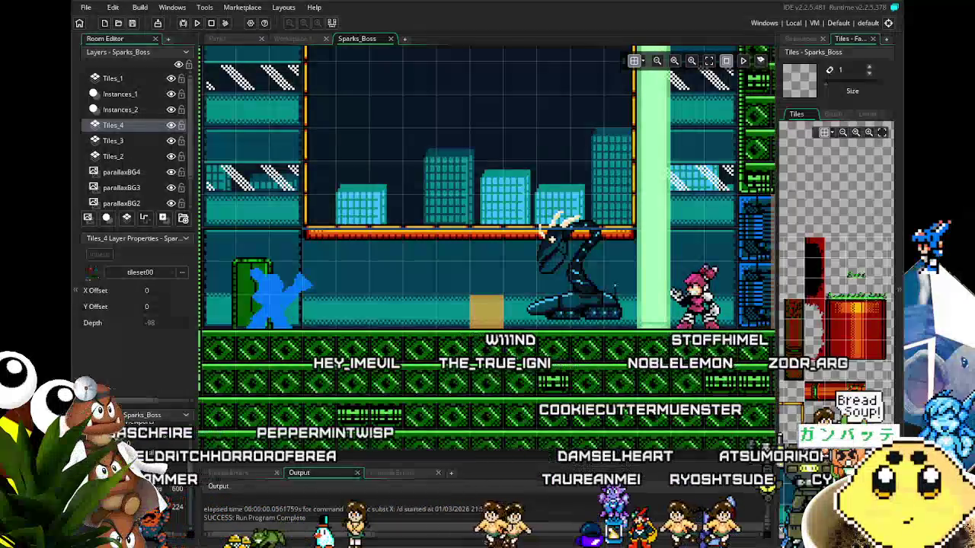
Step: On the Instances_1 layer, shift the patrol instance one grid cell left, undoing an accidental boss move
{"action": "scroll", "coordinate": [443, 329], "scroll_direction": "left", "scroll_amount": 3}
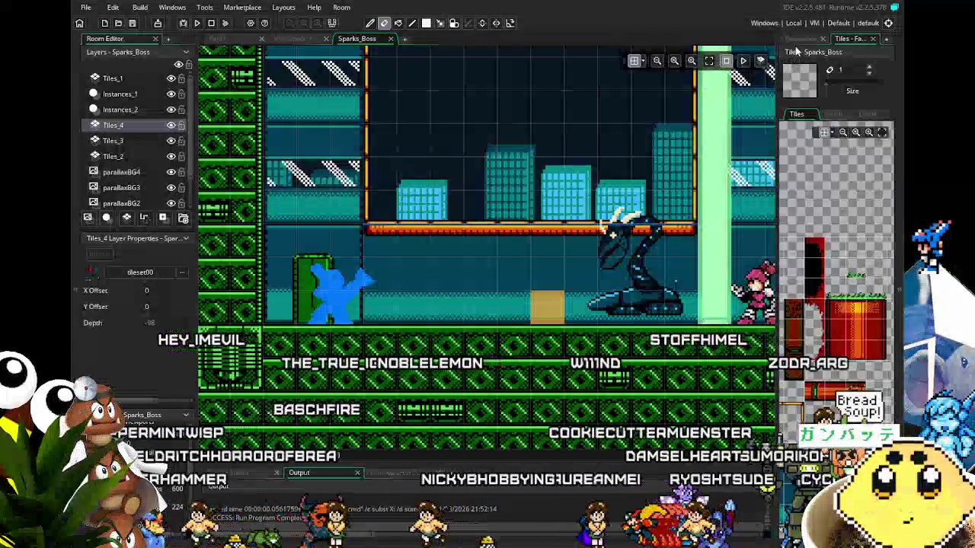
{"action": "left_click", "coordinate": [128, 94]}
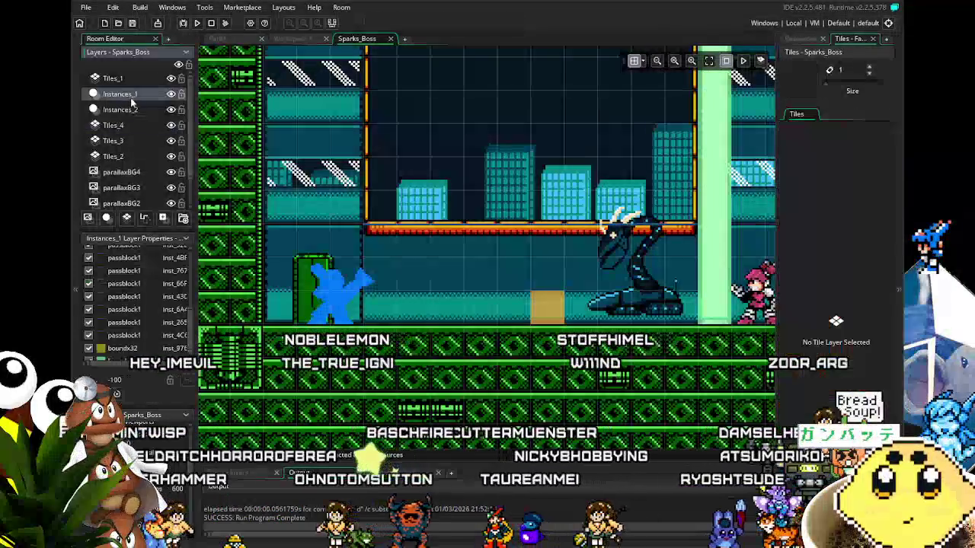
{"action": "left_click", "coordinate": [563, 315]}
{"action": "left_click_drag", "start_coordinate": [562, 315], "coordinate": [531, 315]}
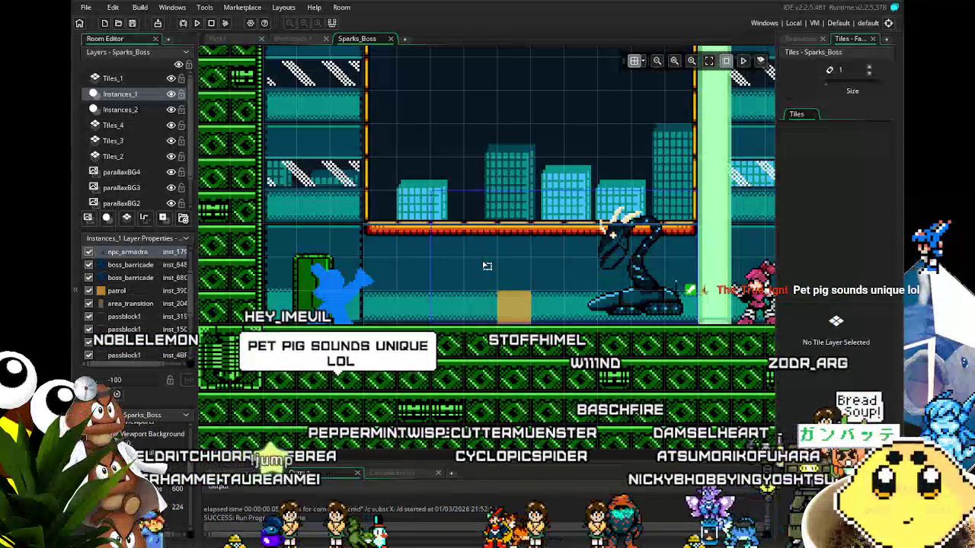
{"action": "left_click", "coordinate": [347, 307]}
{"action": "left_click_drag", "start_coordinate": [523, 309], "coordinate": [489, 309]}
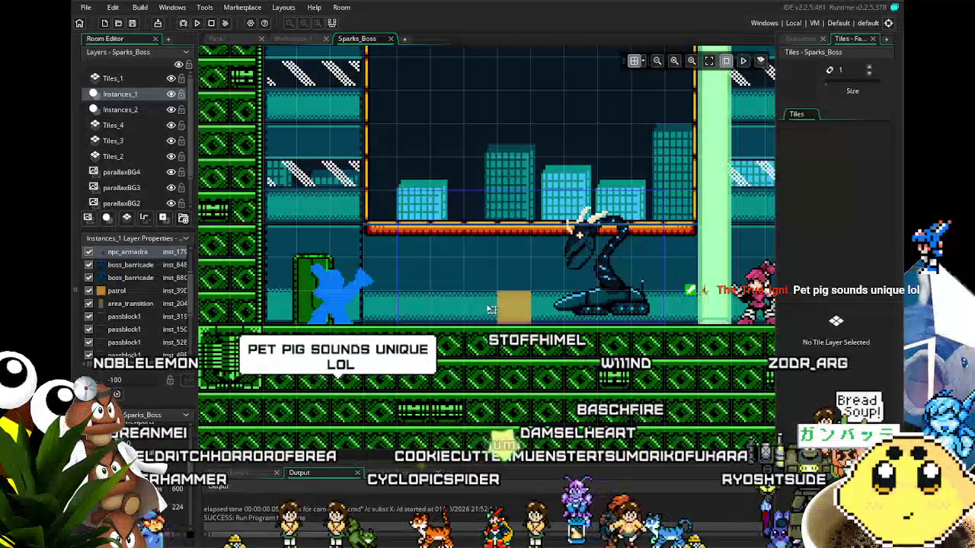
{"action": "key", "text": "ctrl+z"}
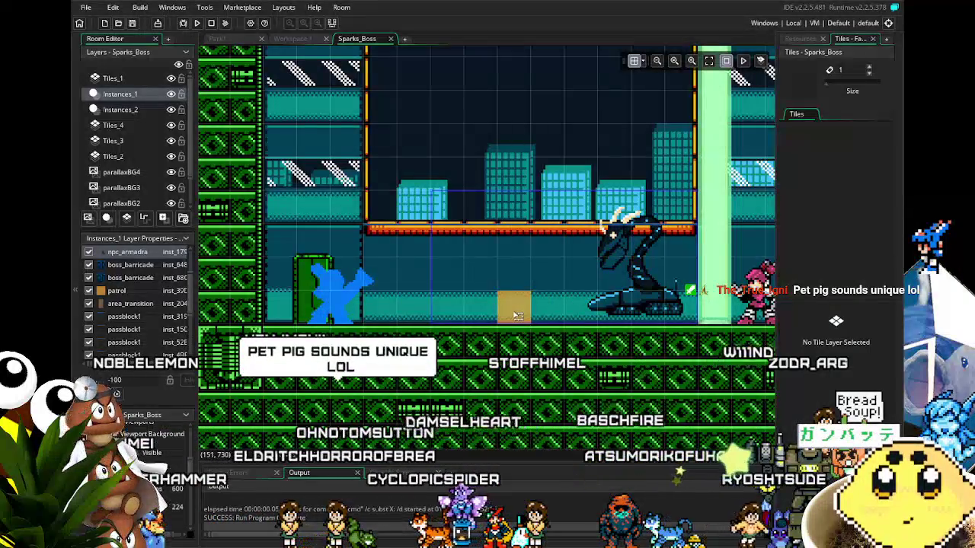
{"action": "left_click_drag", "start_coordinate": [510, 306], "coordinate": [495, 307]}
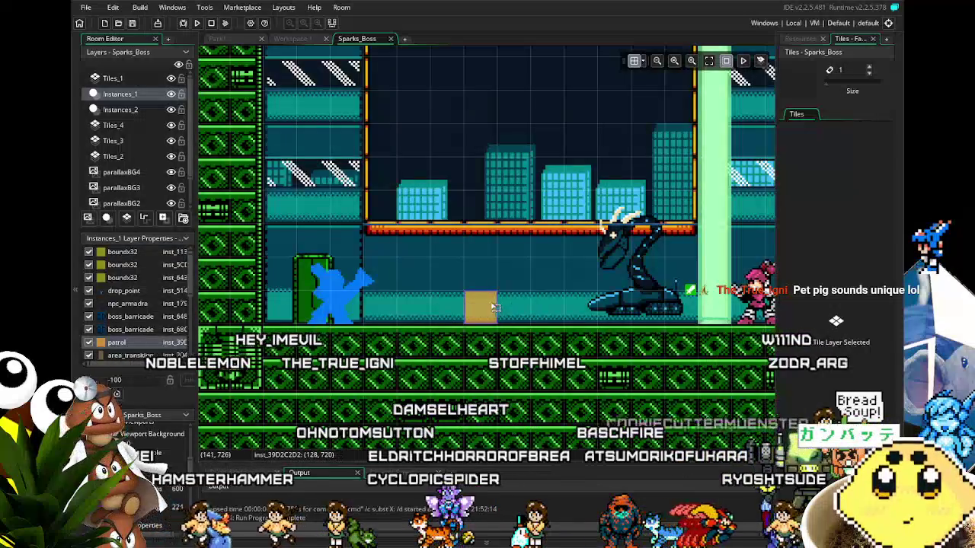
Step: Pan and zoom the Sparks_Boss room view around the arena and bring up the Resources list
{"action": "left_click", "coordinate": [387, 186]}
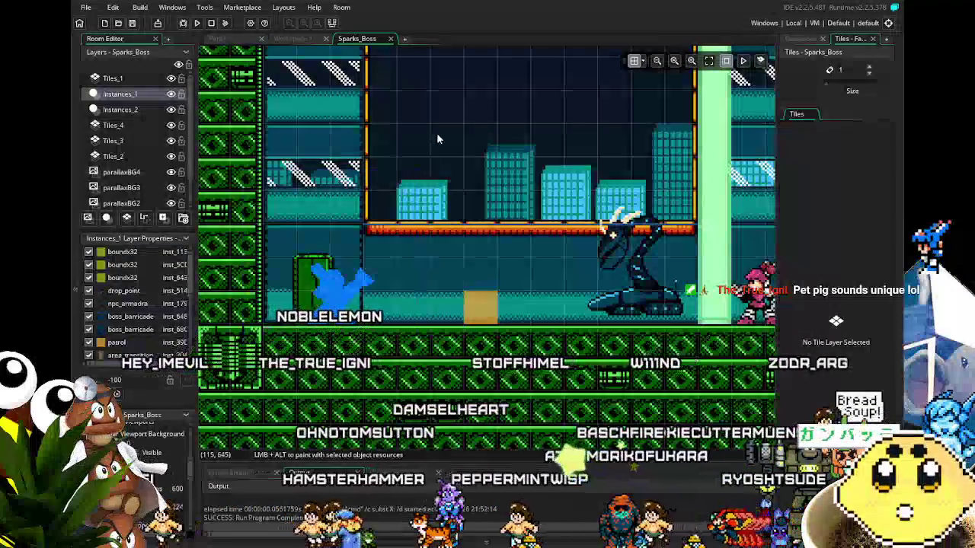
{"action": "left_click_drag", "start_coordinate": [364, 296], "coordinate": [250, 301]}
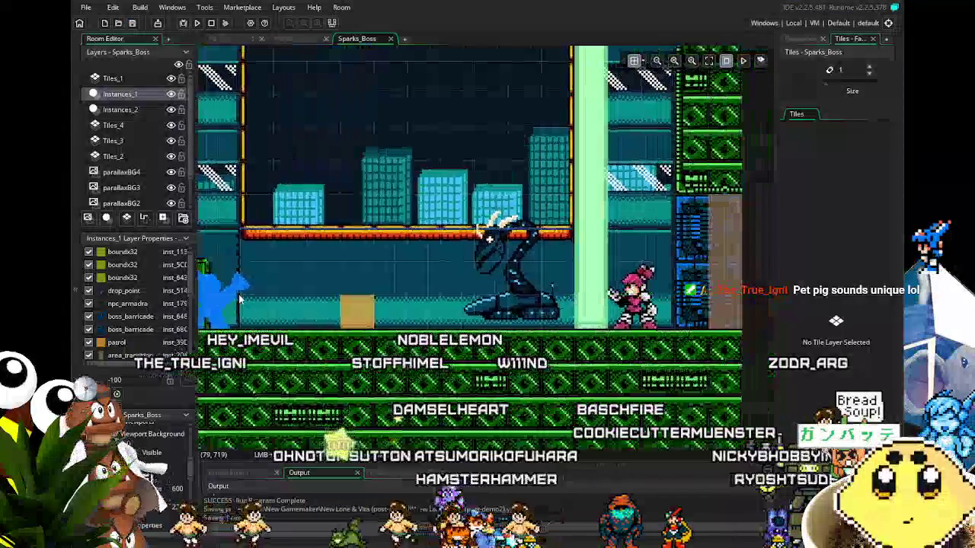
{"action": "scroll", "coordinate": [250, 302], "scroll_direction": "down", "scroll_amount": 4}
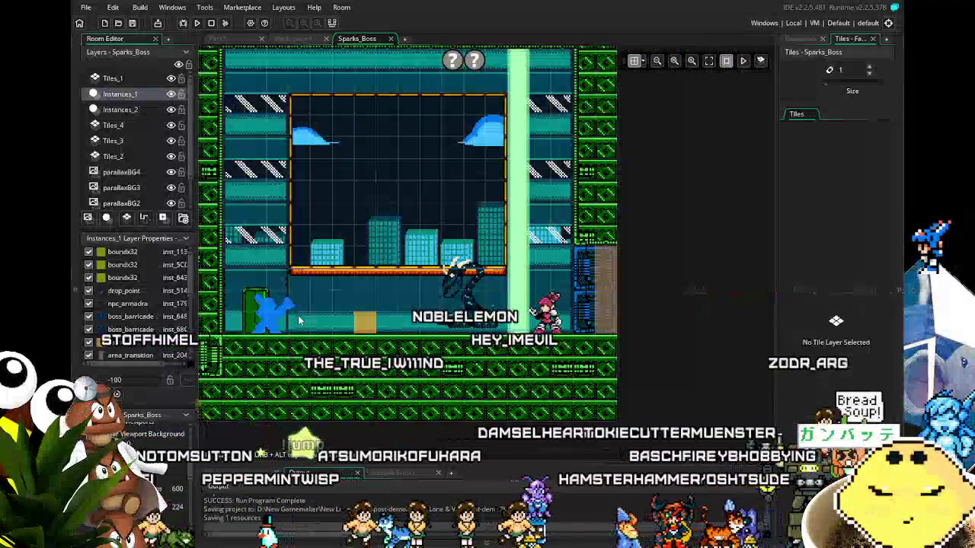
{"action": "left_click_drag", "start_coordinate": [298, 320], "coordinate": [346, 323]}
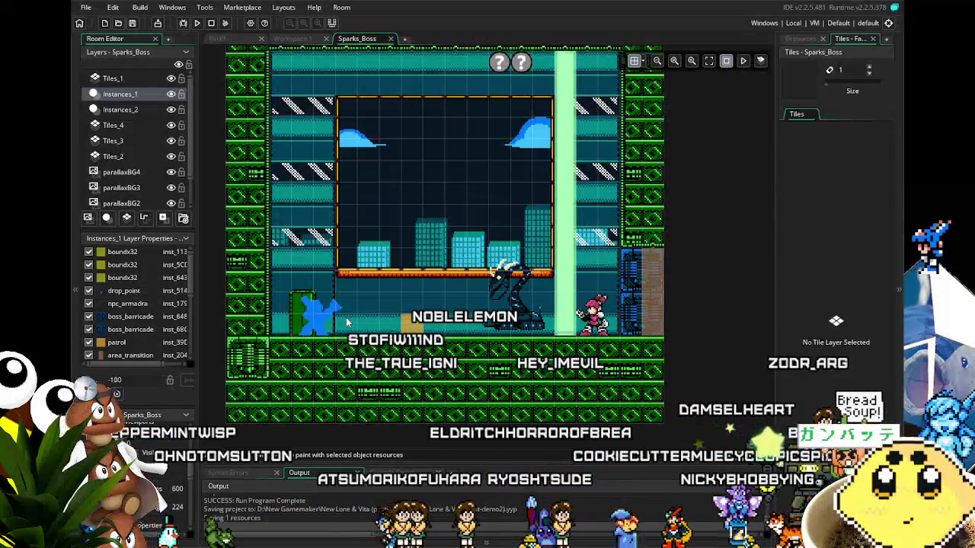
{"action": "scroll", "coordinate": [346, 322], "scroll_direction": "up", "scroll_amount": 2}
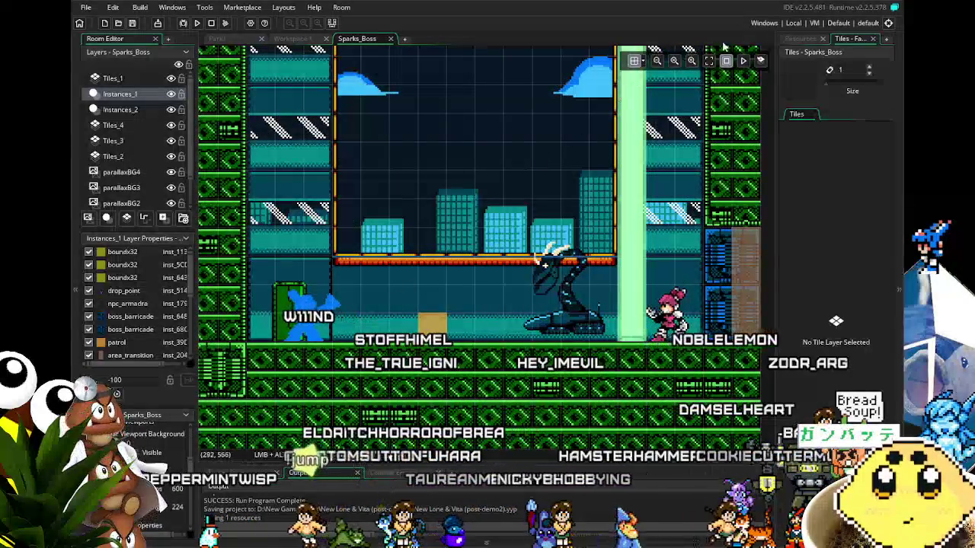
{"action": "left_click", "coordinate": [799, 38]}
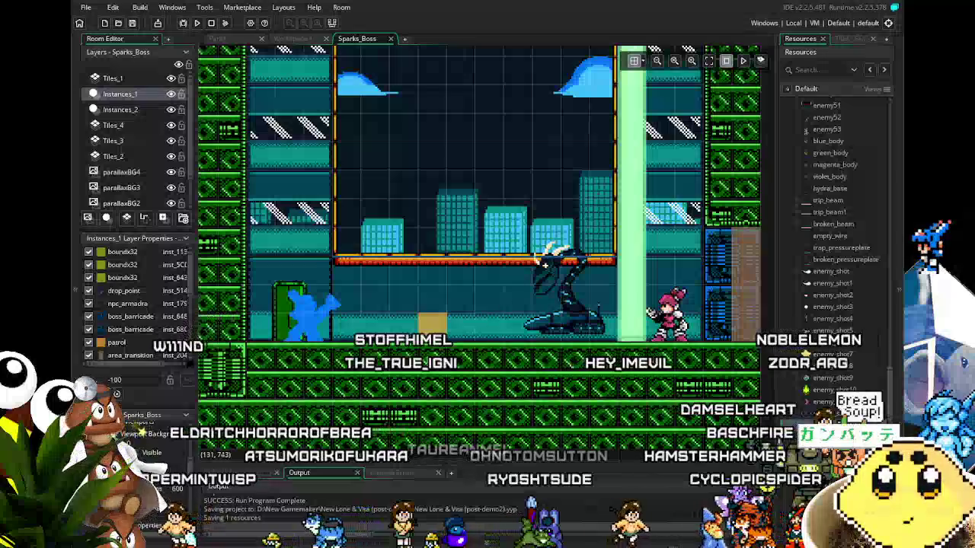
{"action": "left_click_drag", "start_coordinate": [428, 362], "coordinate": [449, 337]}
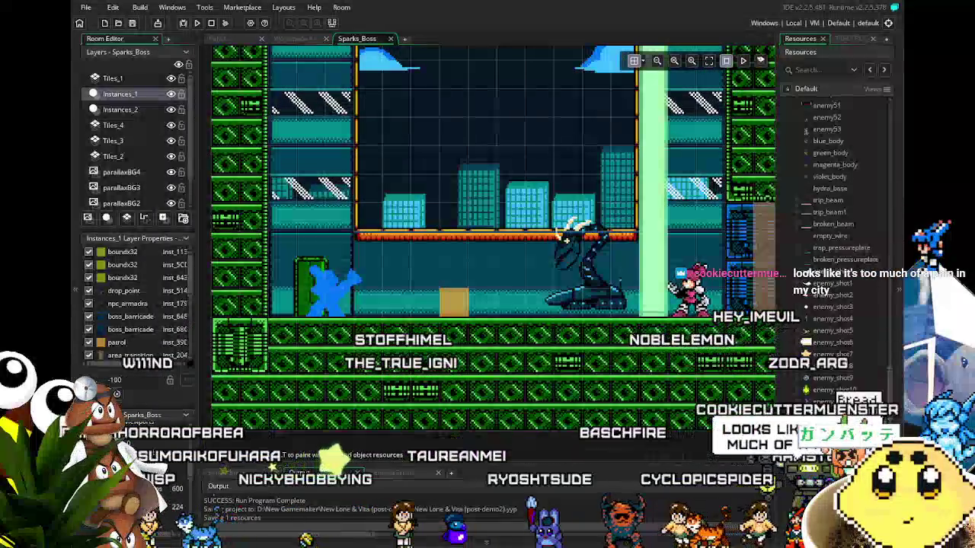
{"action": "mouse_move", "coordinate": [554, 386]}
{"action": "left_mouse_down"}
{"action": "mouse_move", "coordinate": [502, 369]}
{"action": "mouse_move", "coordinate": [528, 410]}
{"action": "mouse_move", "coordinate": [510, 395]}
{"action": "left_mouse_up"}
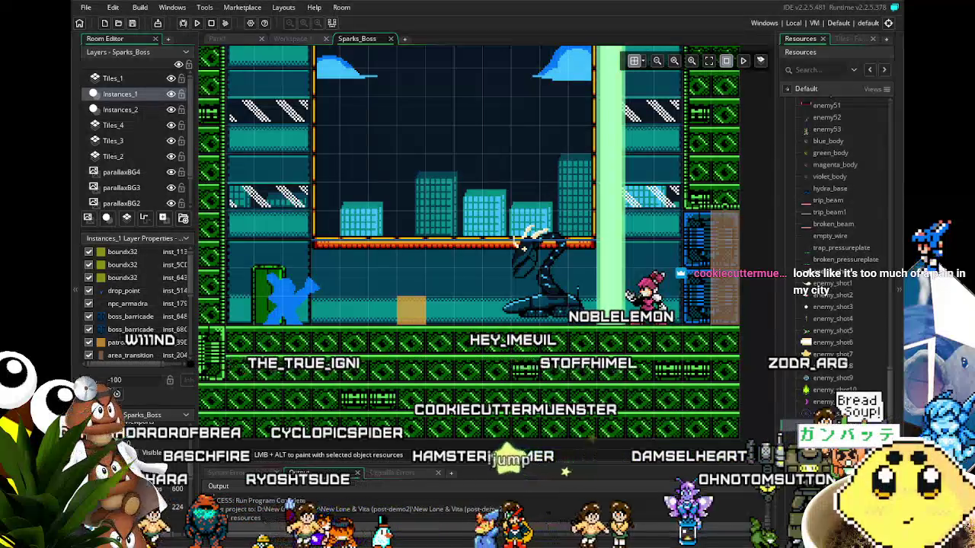
{"action": "scroll", "coordinate": [833, 190], "scroll_direction": "up", "scroll_amount": 3}
Step: Open the 4-frame armadra_idle sprite from Sprites > Enemy > Sparks in the Resources tree
{"action": "scroll", "coordinate": [834, 194], "scroll_direction": "up", "scroll_amount": 3}
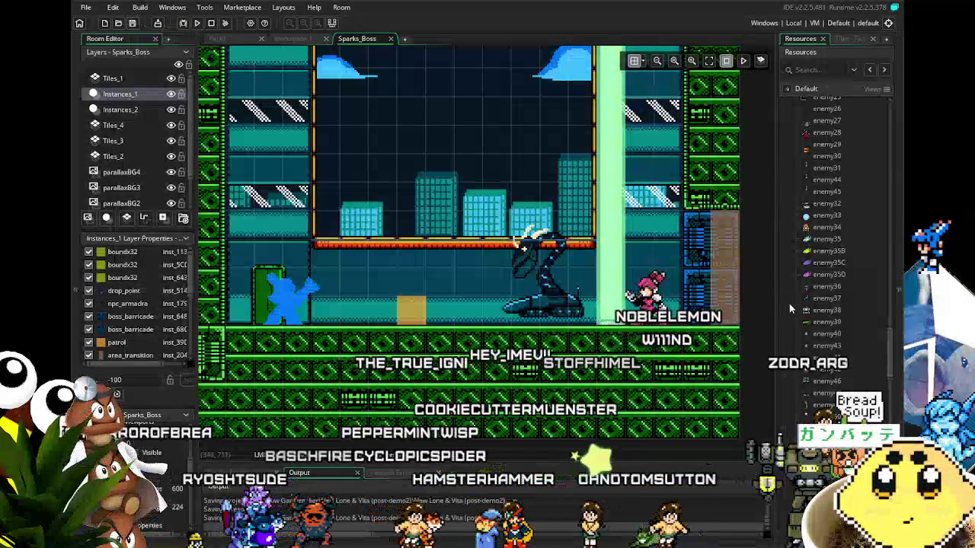
{"action": "scroll", "coordinate": [830, 228], "scroll_direction": "up", "scroll_amount": 5}
{"action": "scroll", "coordinate": [834, 228], "scroll_direction": "up", "scroll_amount": 10}
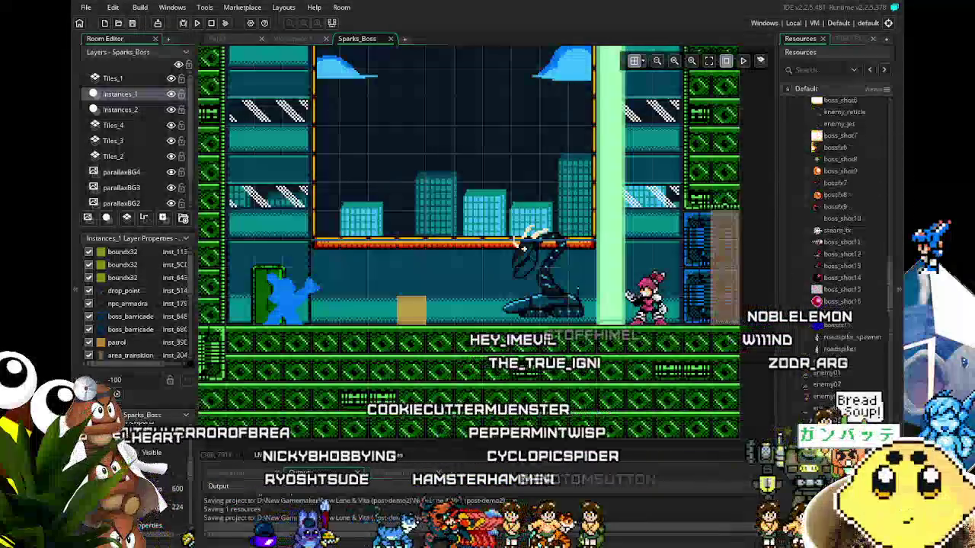
{"action": "scroll", "coordinate": [837, 229], "scroll_direction": "up", "scroll_amount": 10}
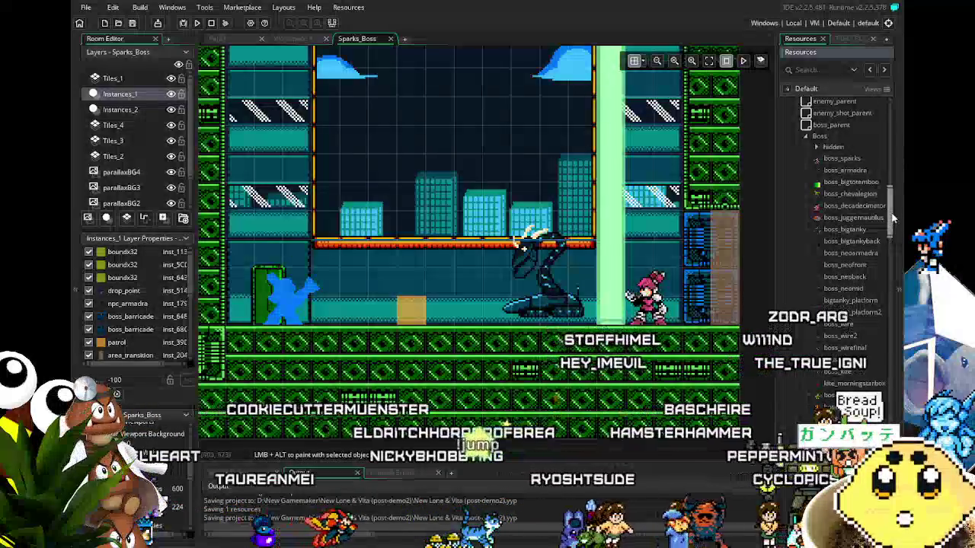
{"action": "scroll", "coordinate": [883, 131], "scroll_direction": "up", "scroll_amount": 10}
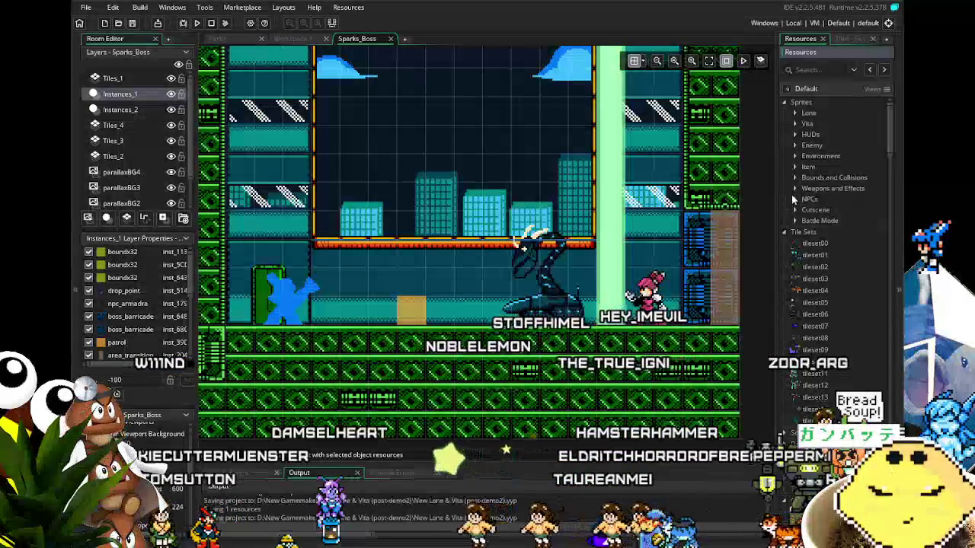
{"action": "left_click", "coordinate": [795, 145]}
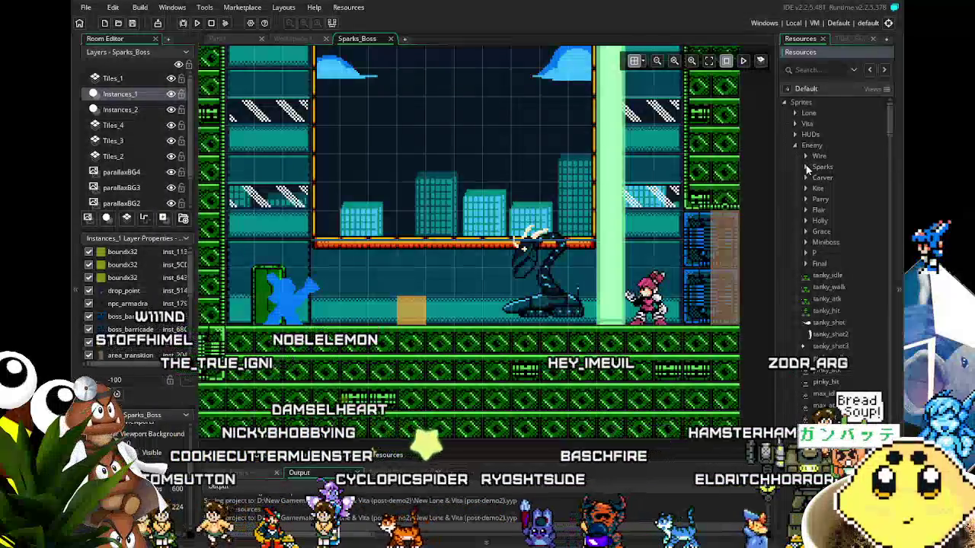
{"action": "left_click", "coordinate": [806, 167]}
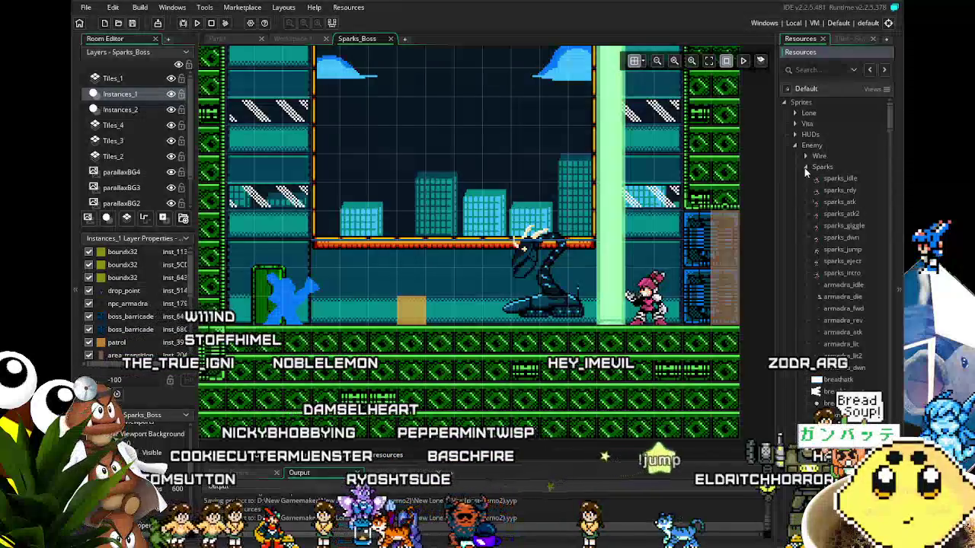
{"action": "double_click", "coordinate": [843, 286]}
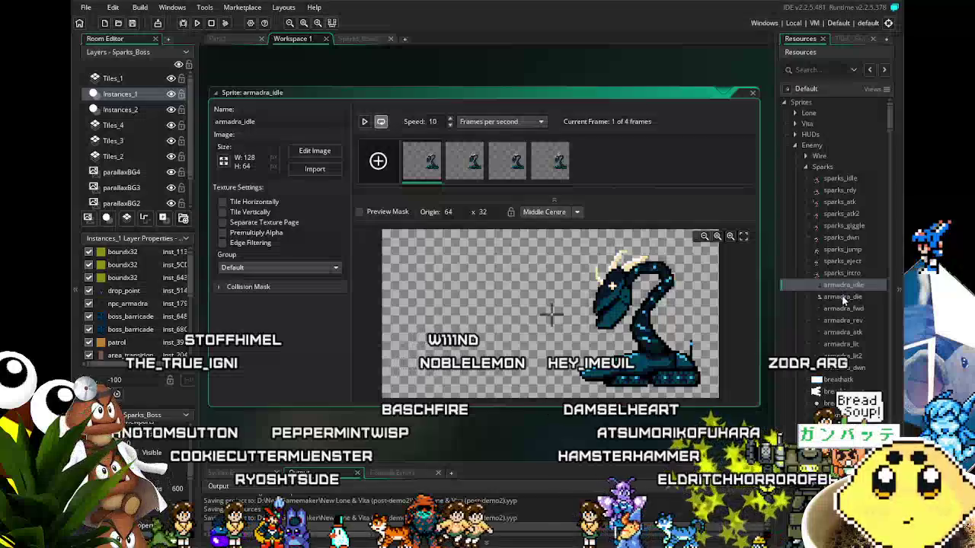
Step: Open and play the 17-frame armadra_lit sprite, then return to armadra.aseprite in Aseprite
{"action": "double_click", "coordinate": [842, 345]}
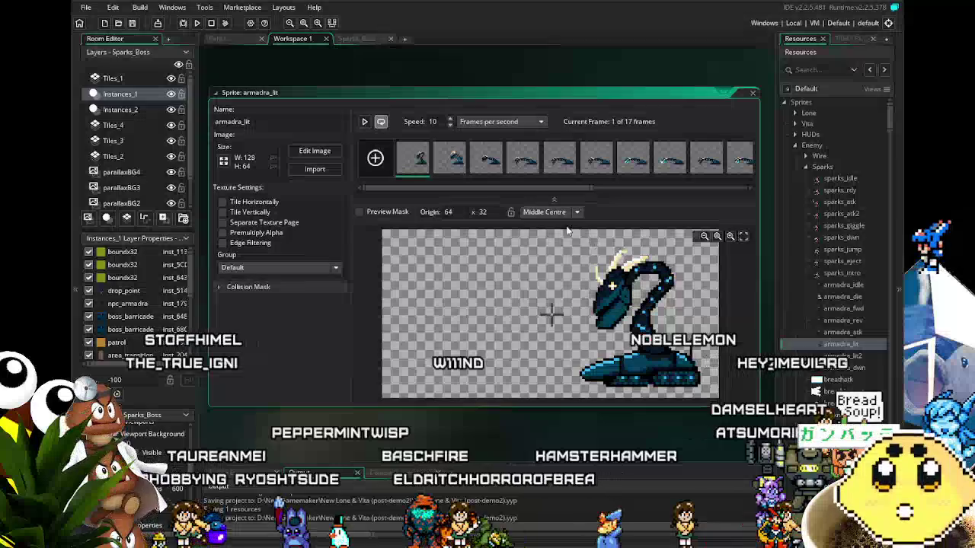
{"action": "left_click", "coordinate": [364, 122]}
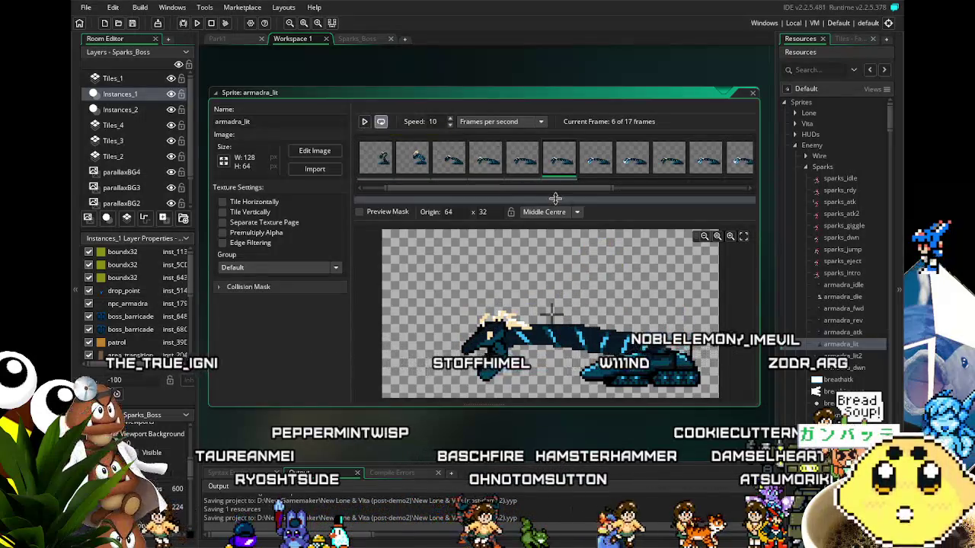
{"action": "scroll", "coordinate": [579, 190], "scroll_direction": "left", "scroll_amount": 2}
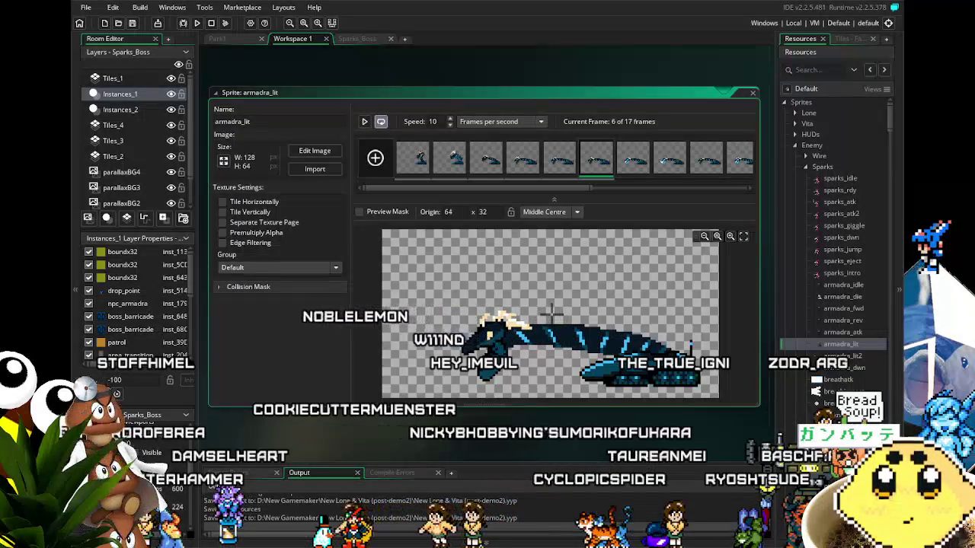
{"action": "key", "text": "alt+Tab"}
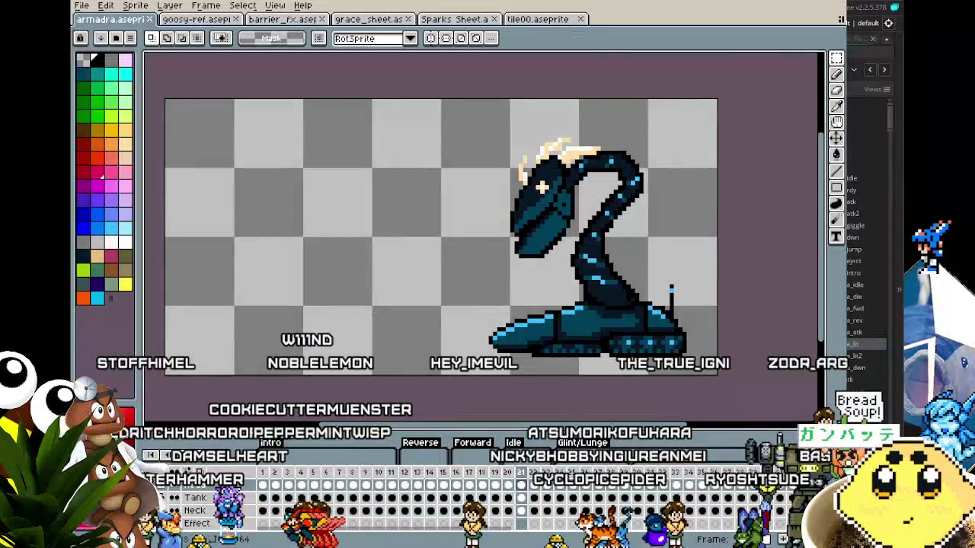
Step: Step through the armadra timeline from frame 44 to frame 56
{"action": "key", "text": "Left"}
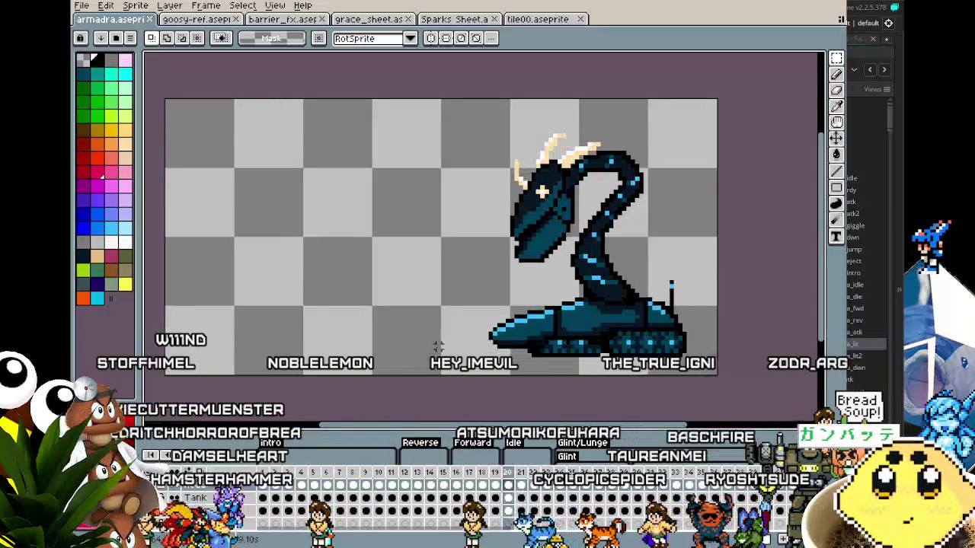
{"action": "scroll", "coordinate": [441, 510], "scroll_direction": "right", "scroll_amount": 5}
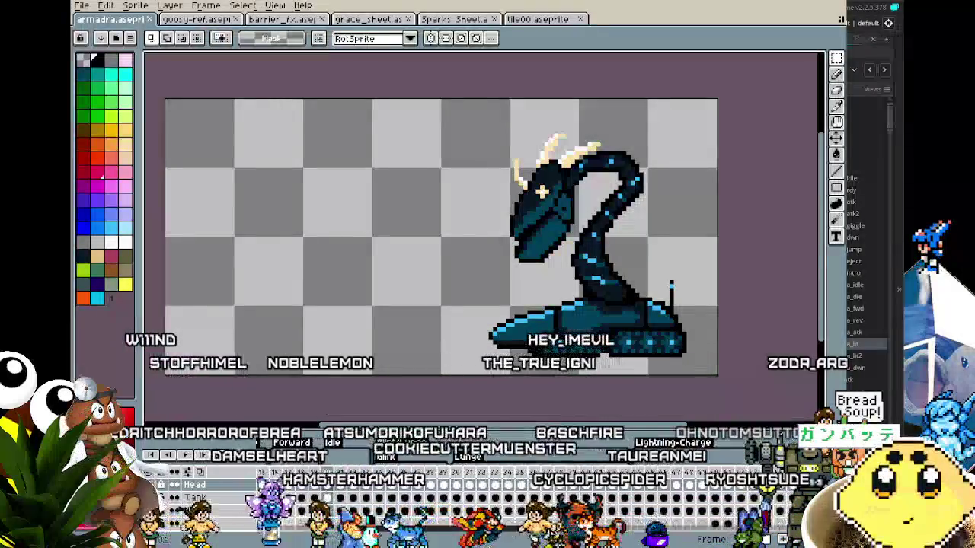
{"action": "left_click", "coordinate": [386, 485]}
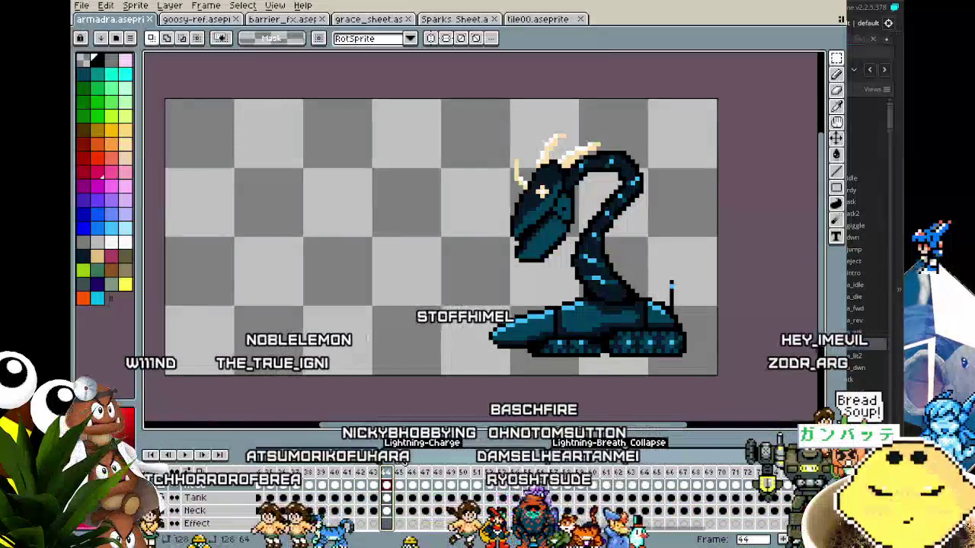
{"action": "key", "text": "Right"}
{"action": "key", "text": "Right"}
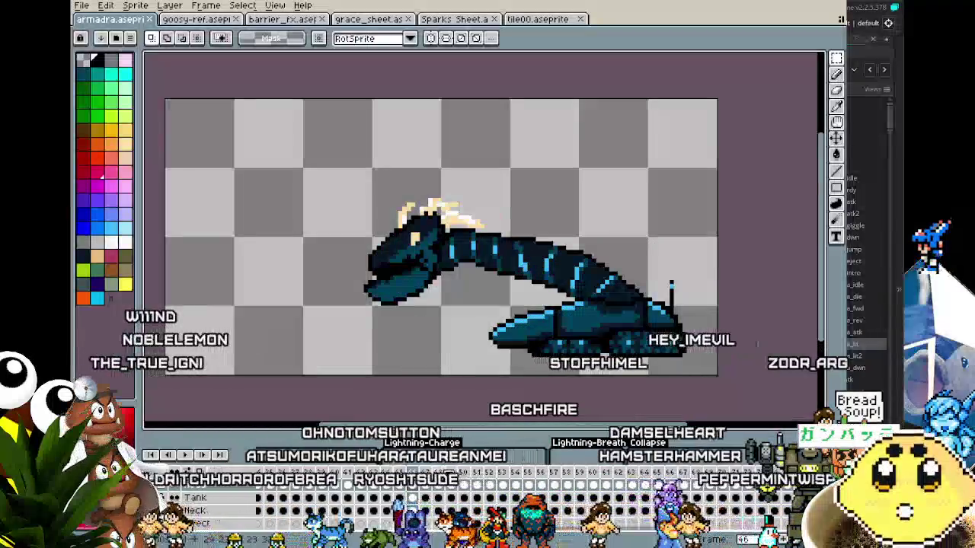
{"action": "left_click_drag", "start_coordinate": [424, 474], "coordinate": [525, 475]}
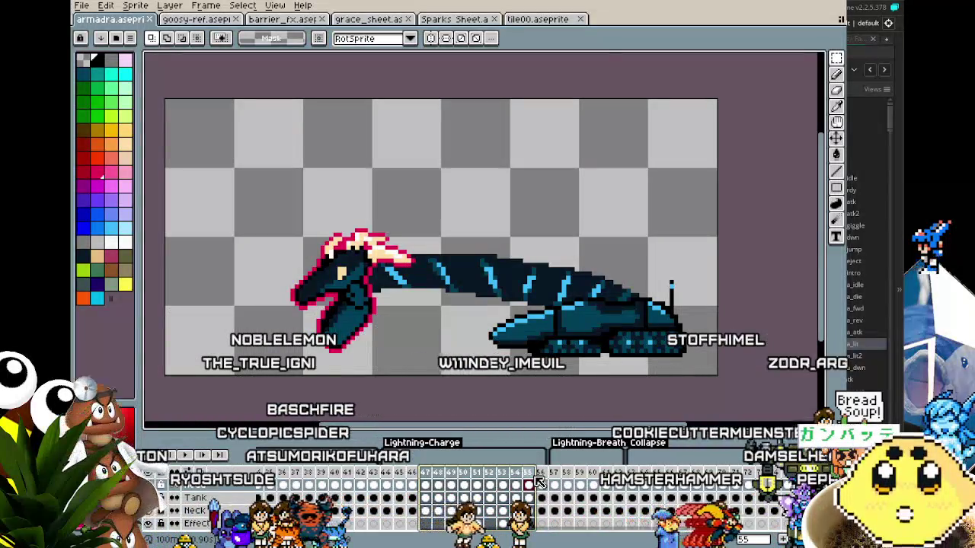
{"action": "left_click", "coordinate": [541, 482]}
Step: Play the lightning attack from frame 44 and select the mid-attack frames 45–48
{"action": "left_click", "coordinate": [388, 474]}
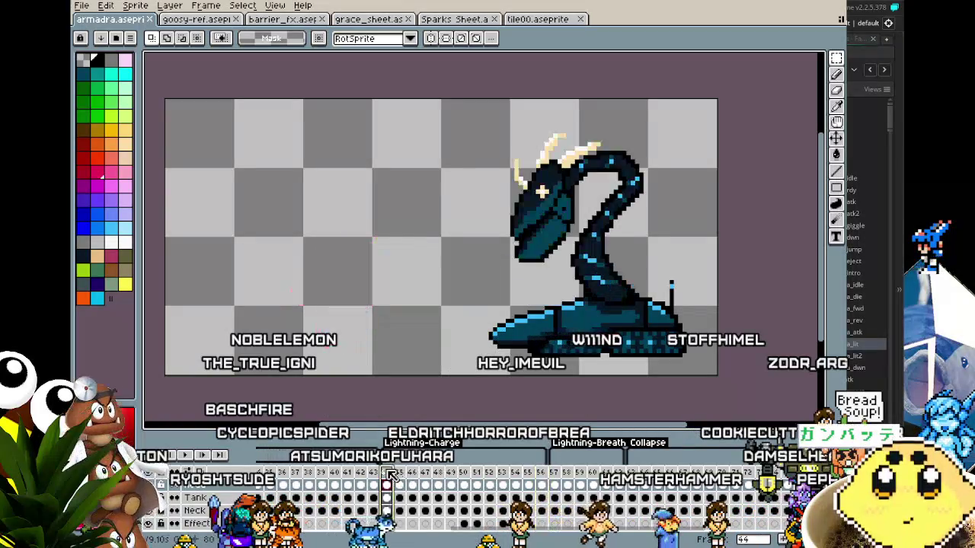
{"action": "key", "text": "Return"}
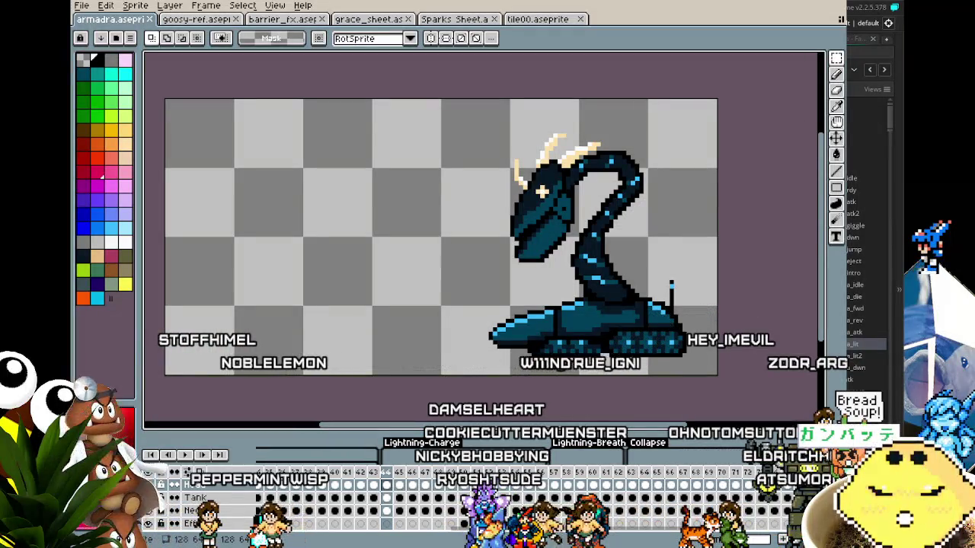
{"action": "left_click", "coordinate": [397, 492]}
{"action": "left_click_drag", "start_coordinate": [397, 493], "coordinate": [439, 493]}
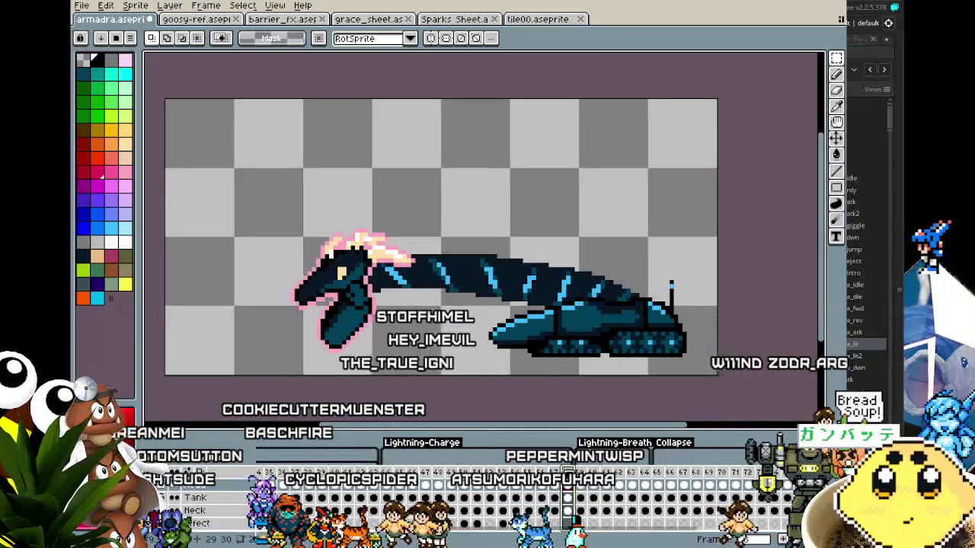
Step: Step through frames 56–60, comparing the head outline between neighbouring frames
{"action": "left_click", "coordinate": [545, 484]}
{"action": "left_click", "coordinate": [555, 483]}
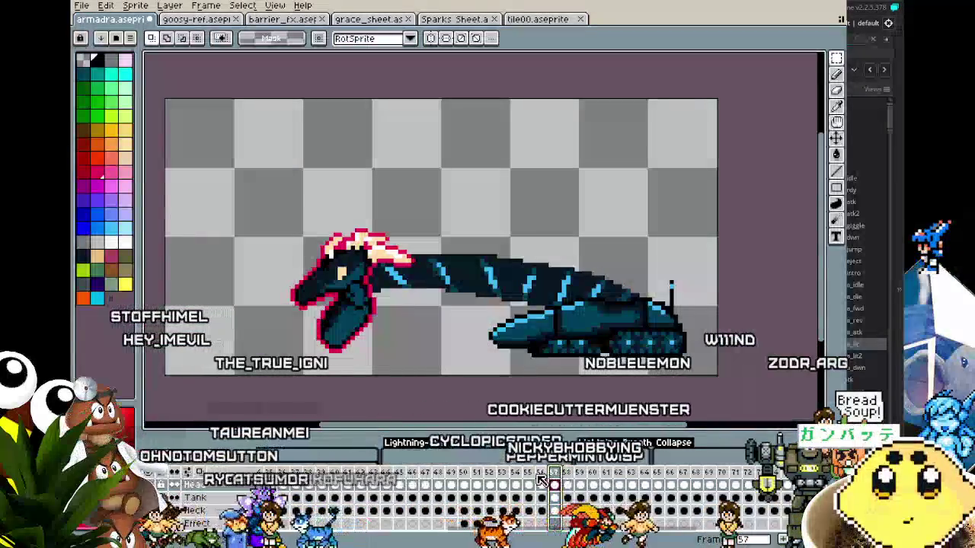
{"action": "left_click", "coordinate": [566, 484]}
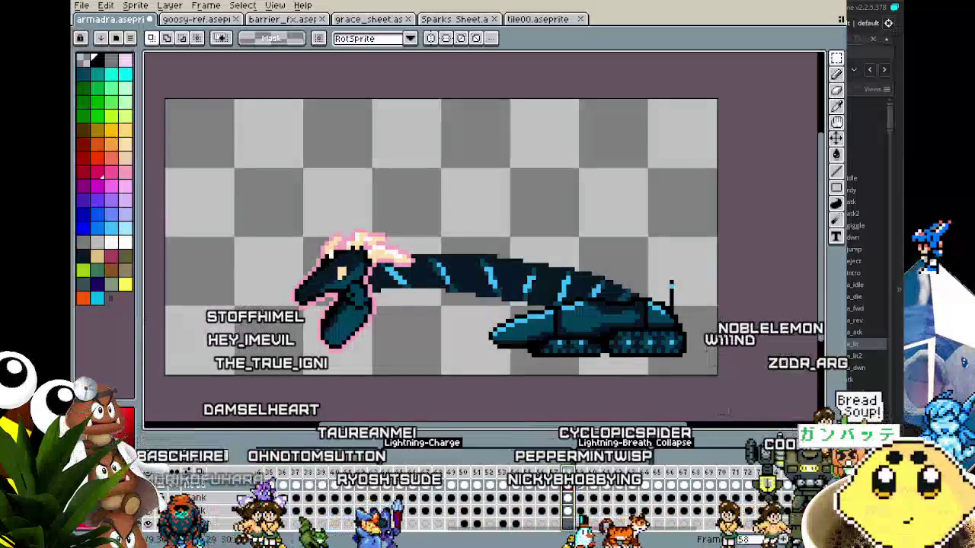
{"action": "key", "text": "Left"}
{"action": "key", "text": "Right"}
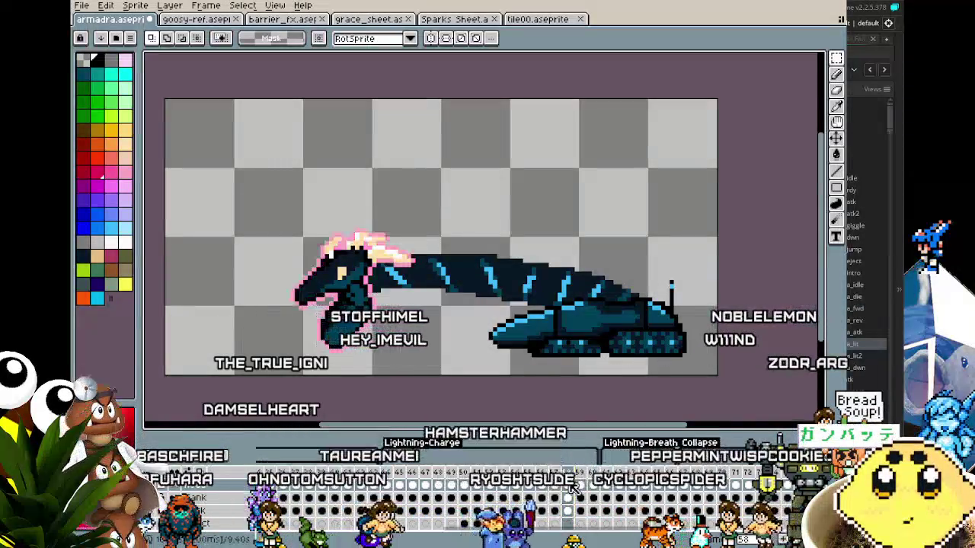
{"action": "left_click", "coordinate": [580, 484]}
{"action": "left_click", "coordinate": [592, 484]}
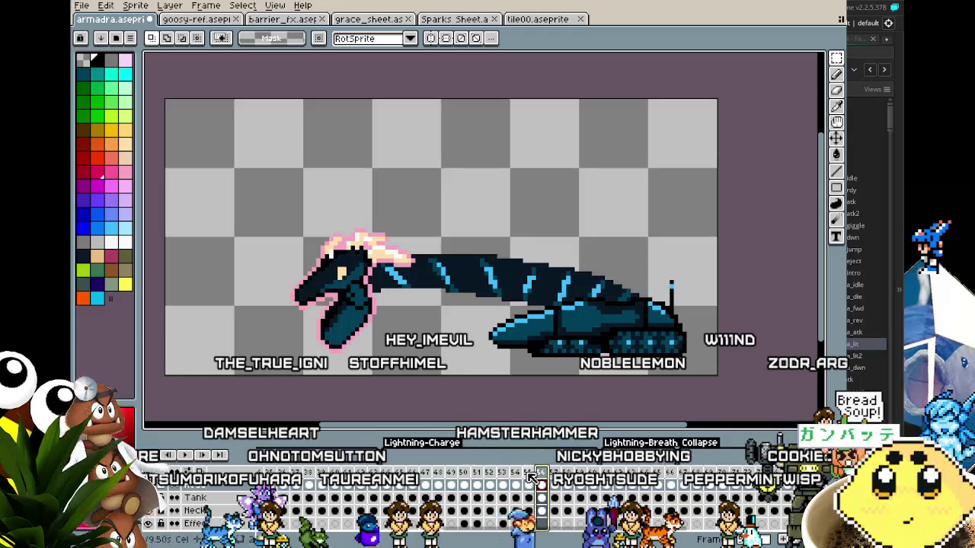
Step: Compare the upright and stretched attack poses, select the lying-down frame run, and open the File menu
{"action": "left_click", "coordinate": [386, 485]}
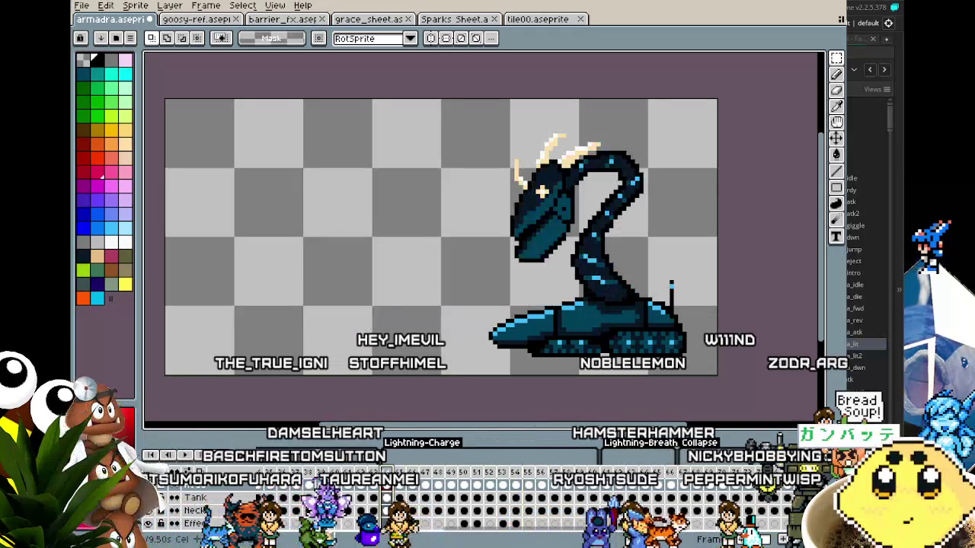
{"action": "left_click", "coordinate": [400, 485]}
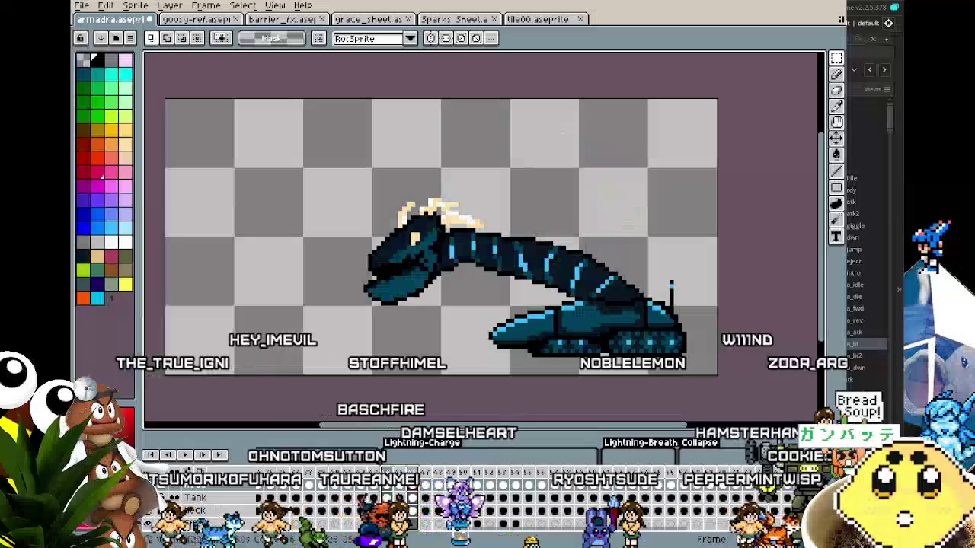
{"action": "left_click", "coordinate": [387, 484]}
{"action": "left_click", "coordinate": [400, 485]}
{"action": "left_click", "coordinate": [387, 484]}
{"action": "left_click_drag", "start_coordinate": [393, 474], "coordinate": [593, 478]}
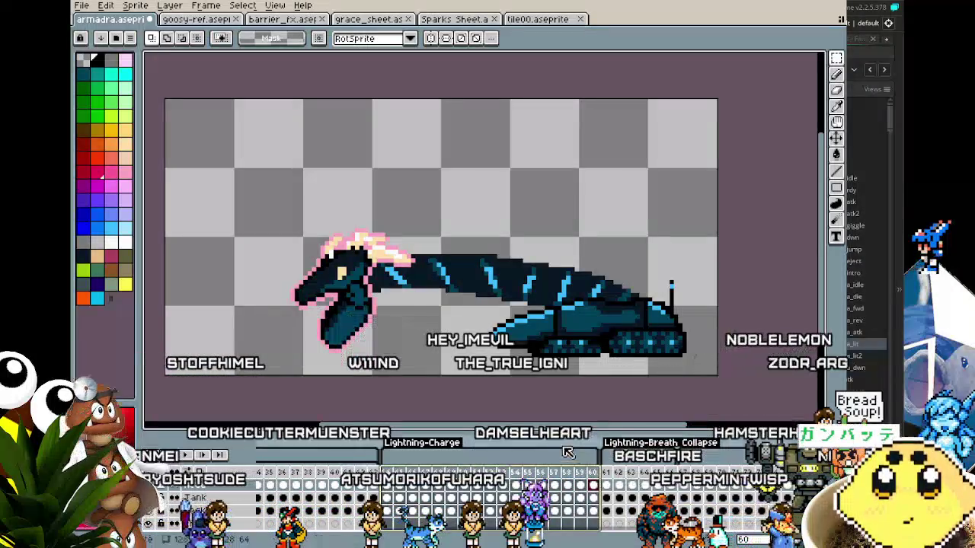
{"action": "scroll", "coordinate": [438, 407], "scroll_direction": "down", "scroll_amount": 1}
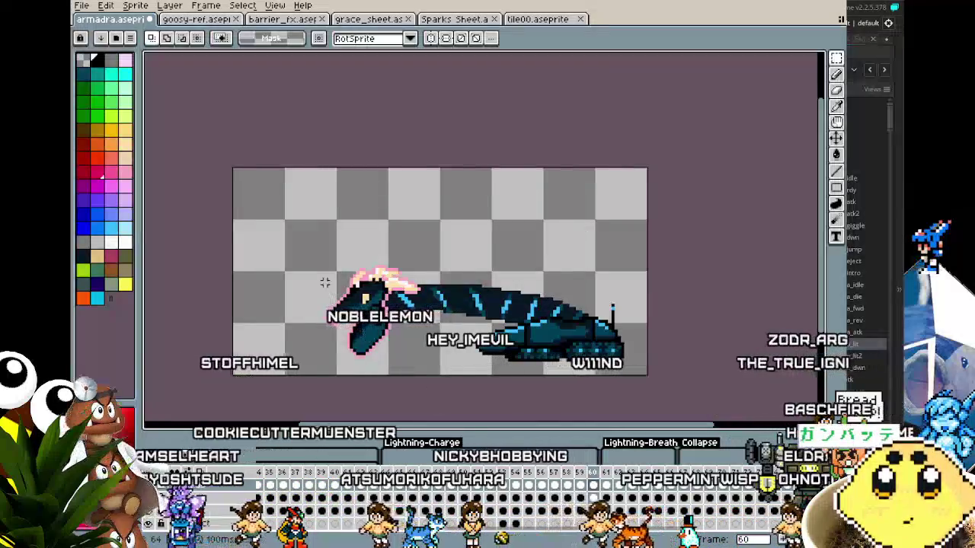
{"action": "left_click", "coordinate": [81, 5]}
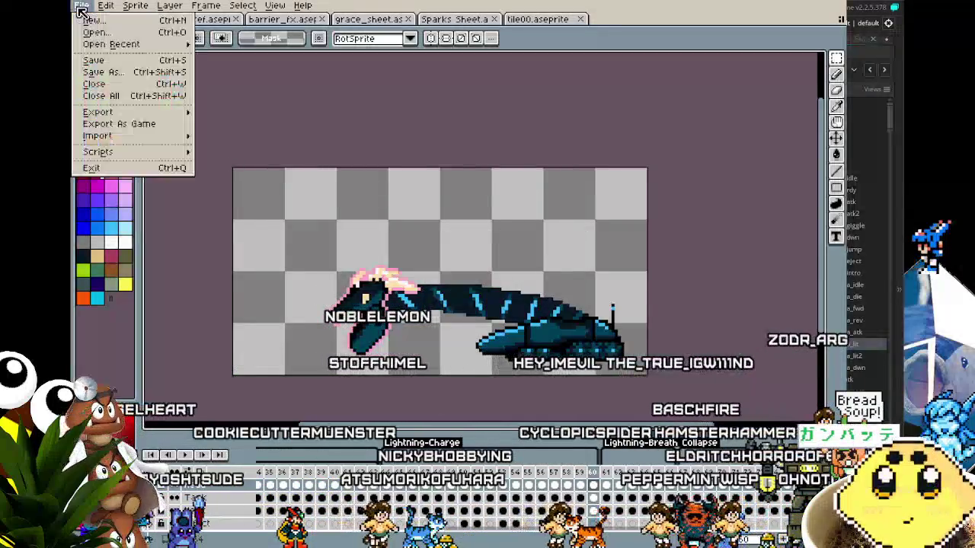
Step: Export only the Lightning-Charge tag as the looping GIF armadra_litnew at 100% size
{"action": "mouse_move", "coordinate": [130, 112]}
{"action": "left_click", "coordinate": [216, 112]}
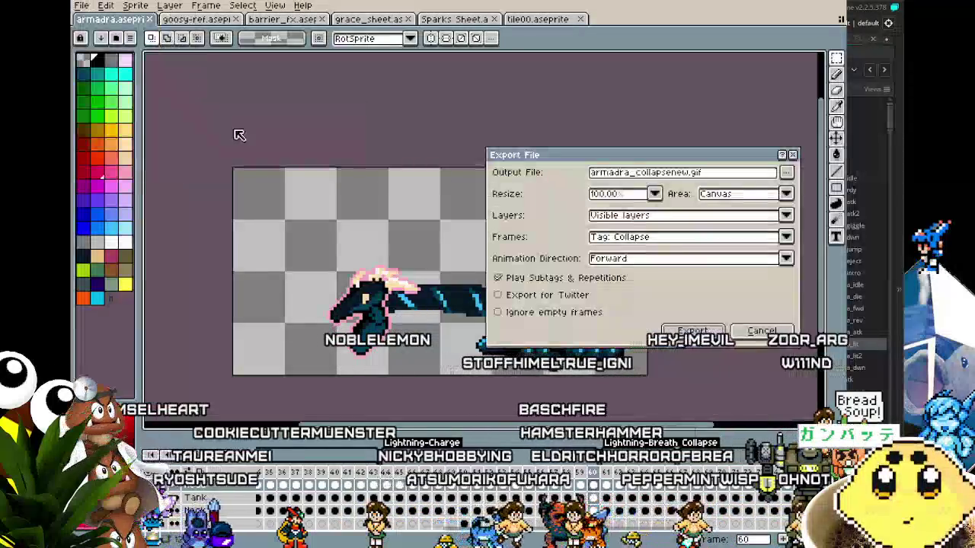
{"action": "left_click", "coordinate": [667, 236]}
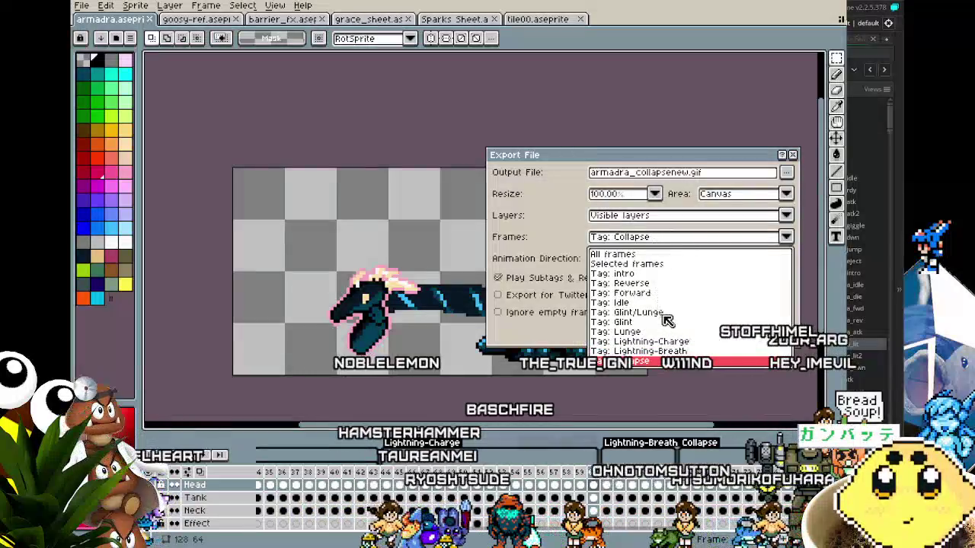
{"action": "left_click", "coordinate": [674, 343]}
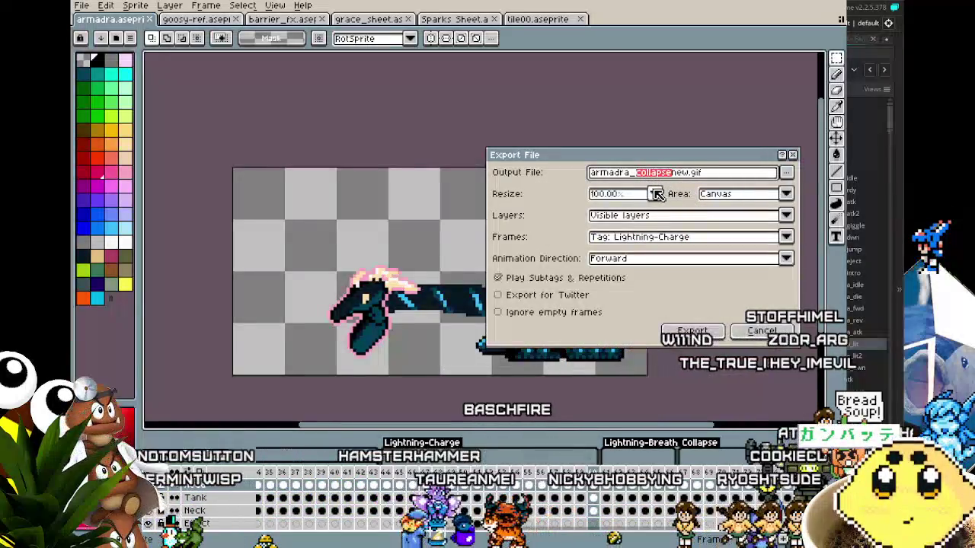
{"action": "left_click_drag", "start_coordinate": [715, 175], "coordinate": [646, 181]}
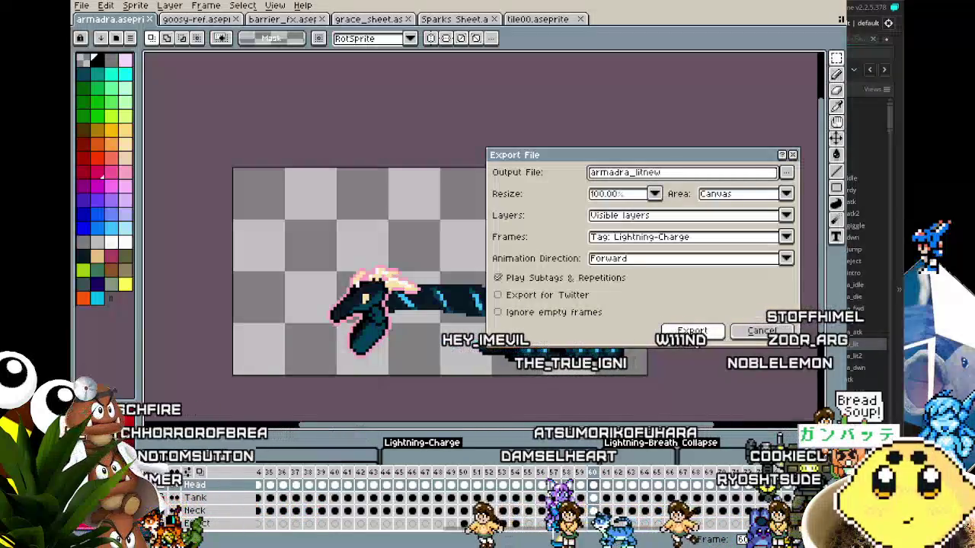
{"action": "left_click", "coordinate": [689, 332]}
{"action": "left_click", "coordinate": [423, 340]}
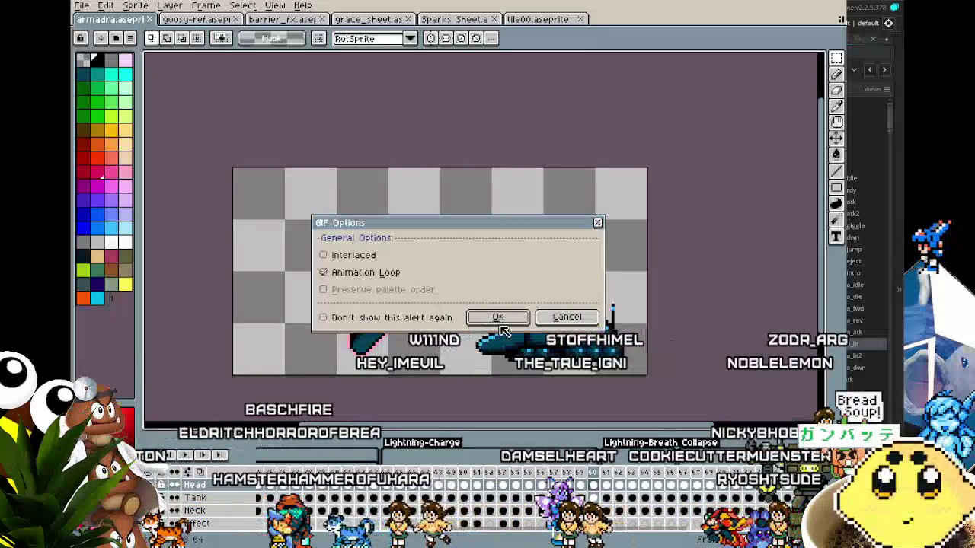
{"action": "left_click", "coordinate": [496, 317]}
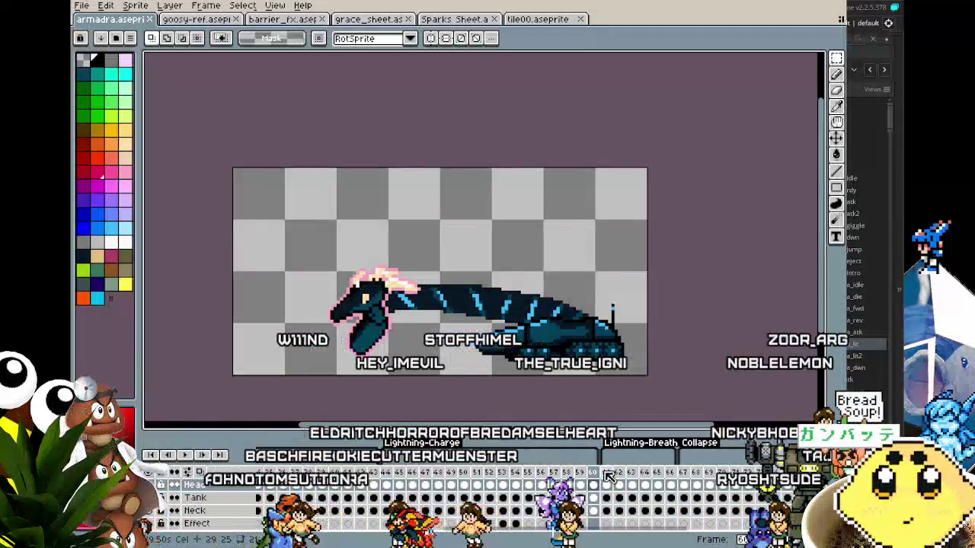
{"action": "key", "text": "Right"}
{"action": "key", "text": "Right"}
{"action": "key", "text": "Right"}
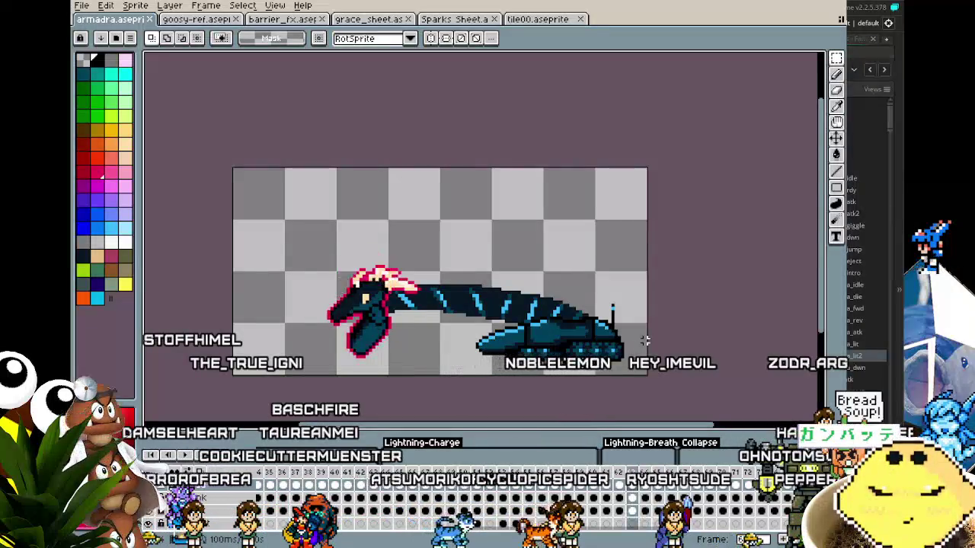
Step: Step ahead through the next frames and return to frame 61
{"action": "key", "text": "Right"}
{"action": "key", "text": "Right"}
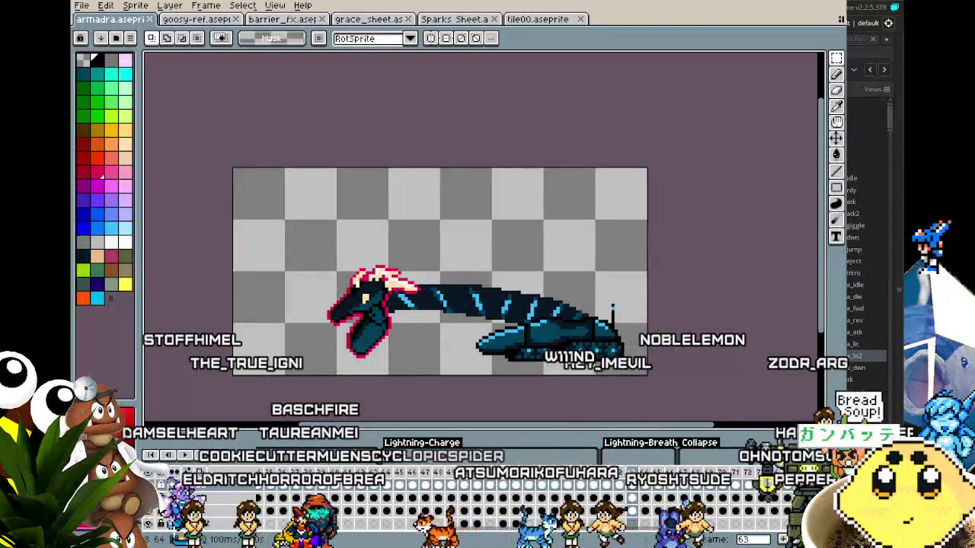
{"action": "key", "text": "Right"}
{"action": "key", "text": "Right"}
{"action": "key", "text": "Right"}
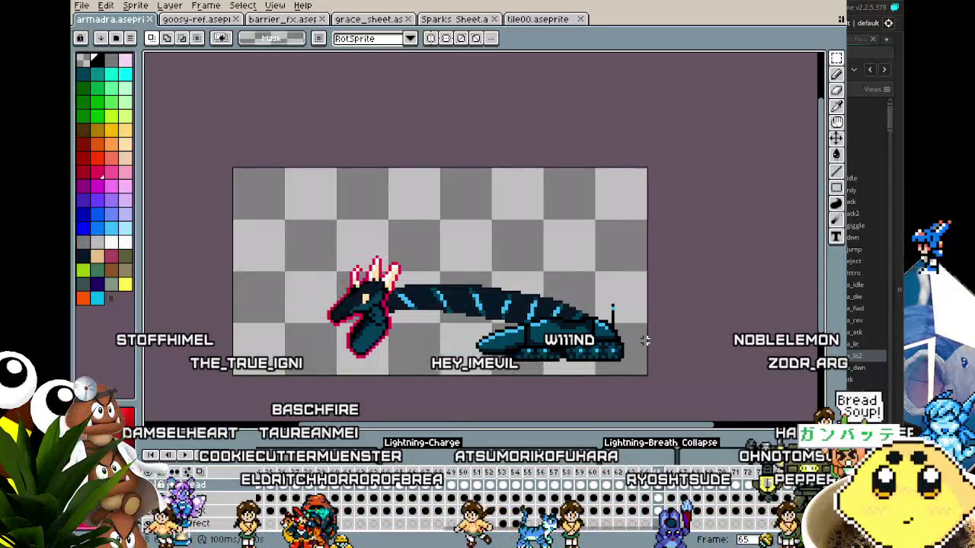
{"action": "left_click", "coordinate": [613, 479]}
Step: Export only the Lightning-Breath tag as the GIF armadra_litnew2.gif
{"action": "left_click", "coordinate": [81, 5]}
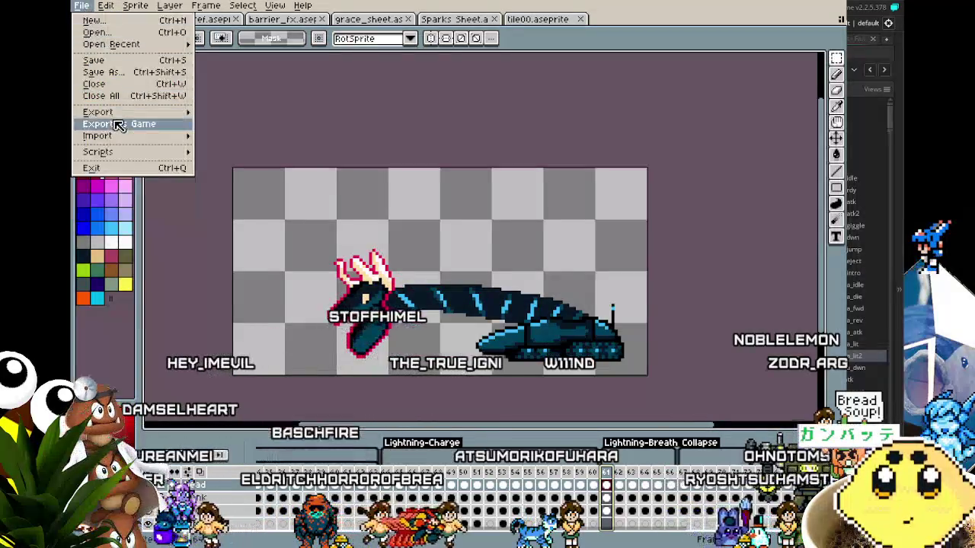
{"action": "mouse_move", "coordinate": [114, 112]}
{"action": "left_click", "coordinate": [221, 112]}
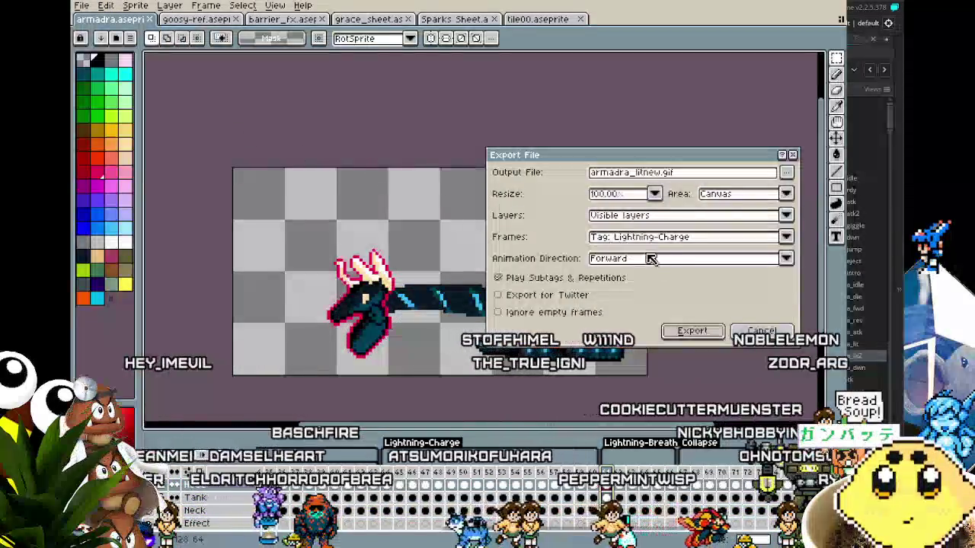
{"action": "left_click", "coordinate": [693, 238]}
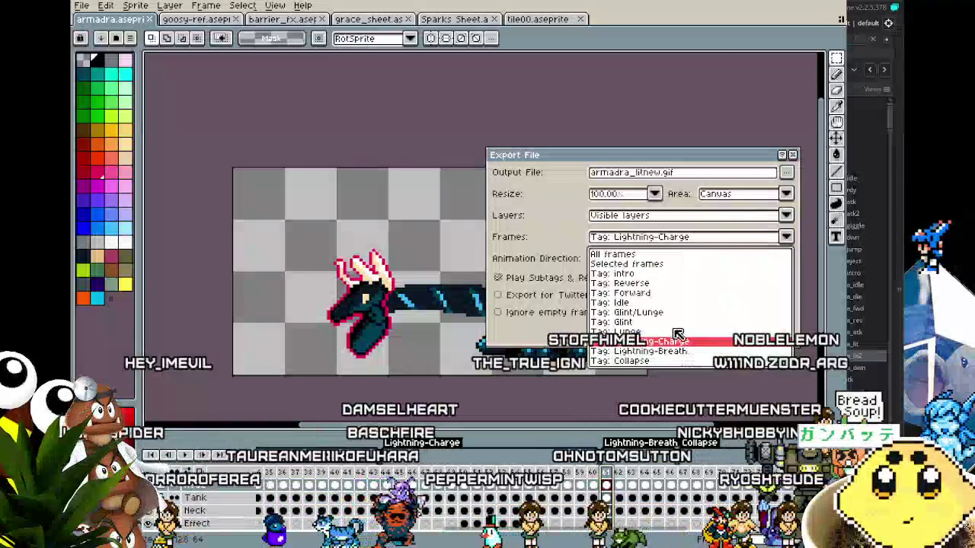
{"action": "left_click", "coordinate": [675, 341]}
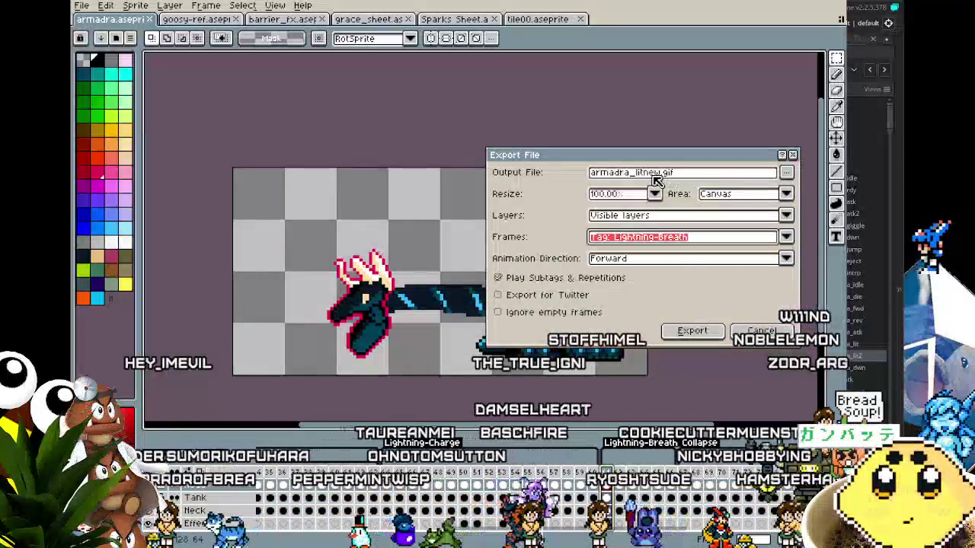
{"action": "type", "text": "2"}
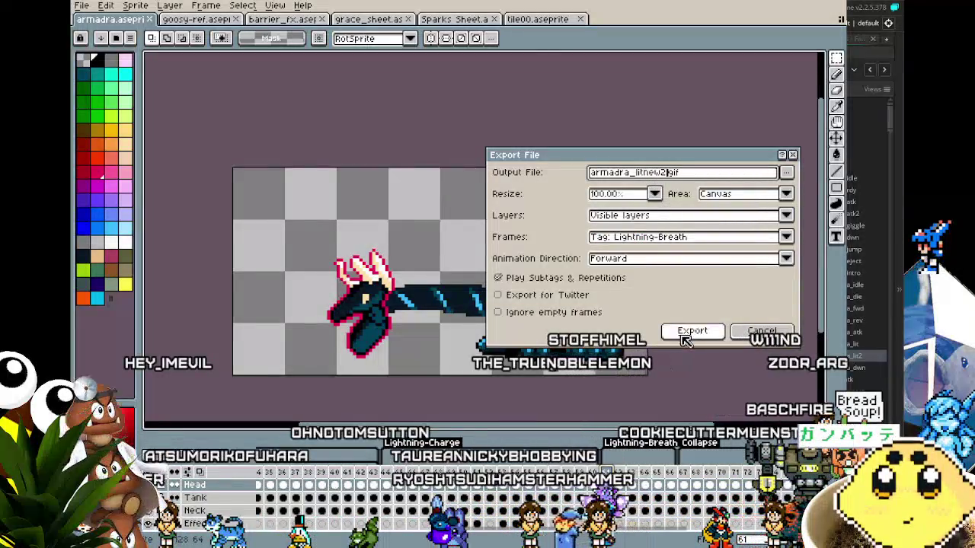
{"action": "left_click", "coordinate": [688, 333]}
{"action": "left_click", "coordinate": [425, 342]}
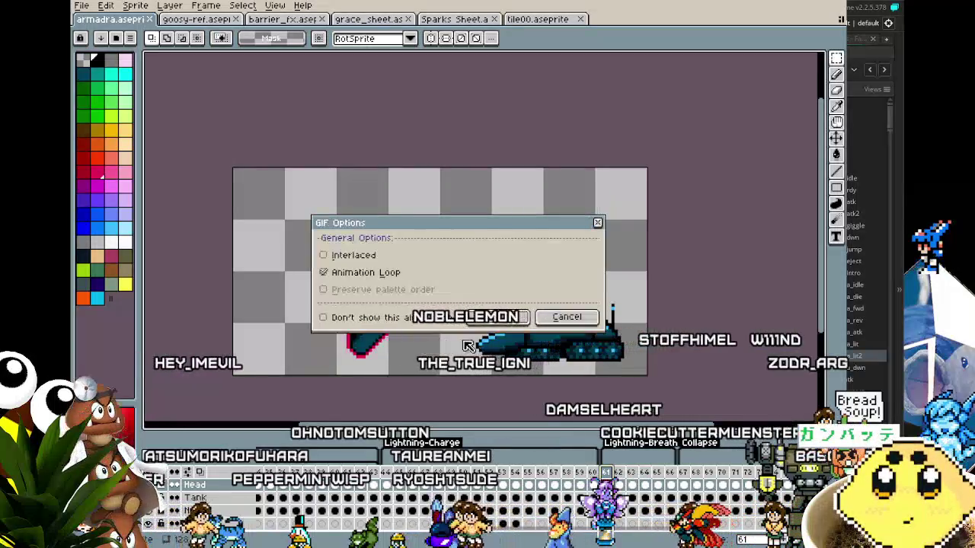
{"action": "left_click", "coordinate": [495, 317]}
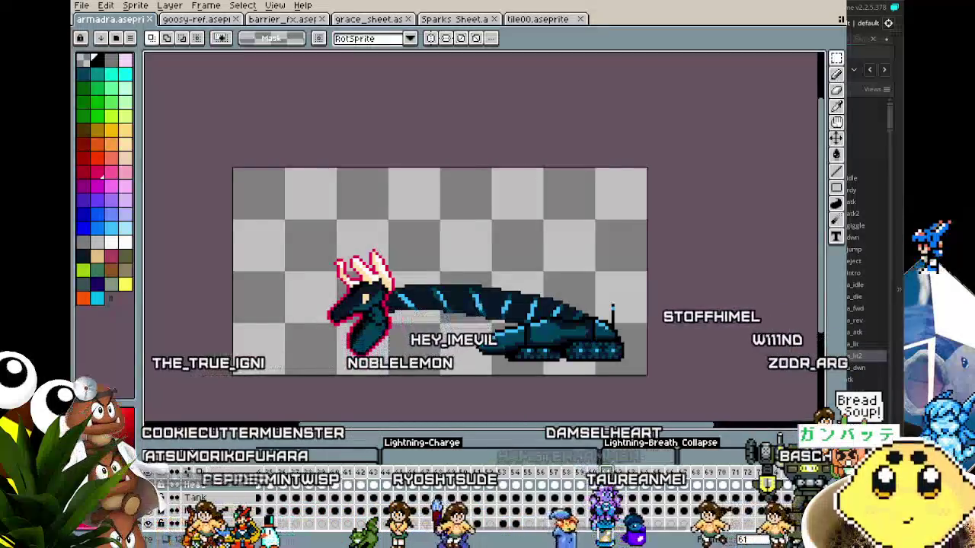
{"action": "key", "text": "alt+Tab"}
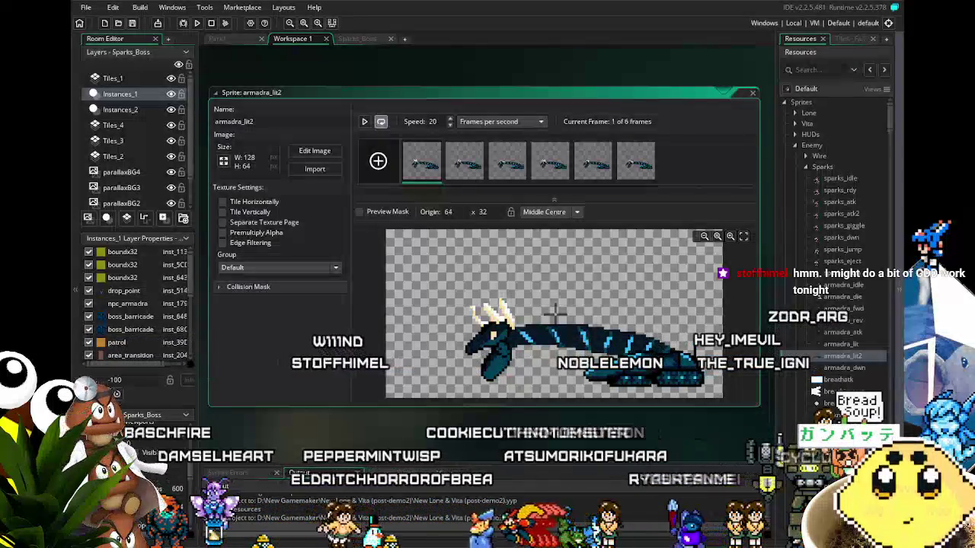
Step: Reposition the armadra_lit2 sprite editor so its six 128×64 frames are fully visible
{"action": "mouse_move", "coordinate": [364, 409]}
{"action": "left_mouse_down"}
{"action": "mouse_move", "coordinate": [337, 392]}
{"action": "mouse_move", "coordinate": [364, 408]}
{"action": "left_mouse_up"}
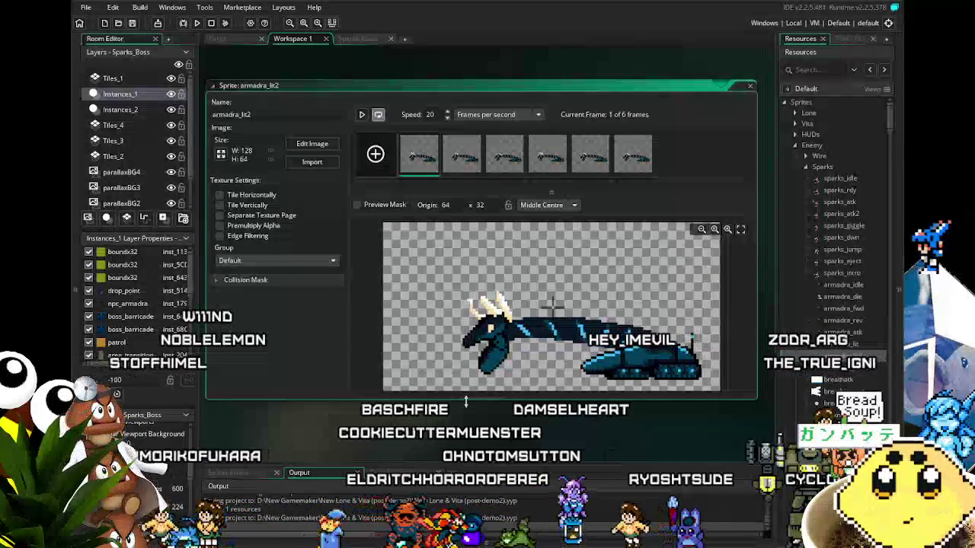
{"action": "left_click_drag", "start_coordinate": [432, 426], "coordinate": [418, 420]}
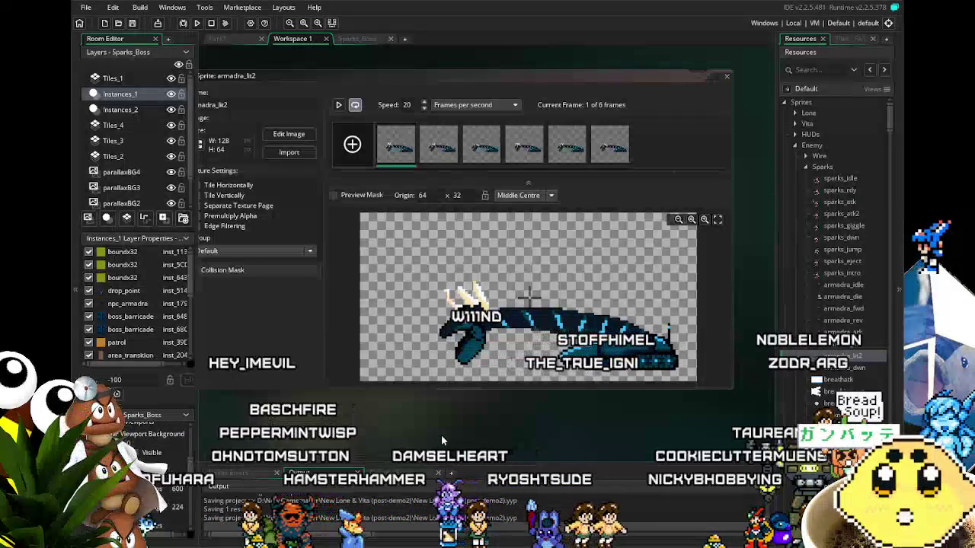
{"action": "left_click_drag", "start_coordinate": [312, 437], "coordinate": [349, 426]}
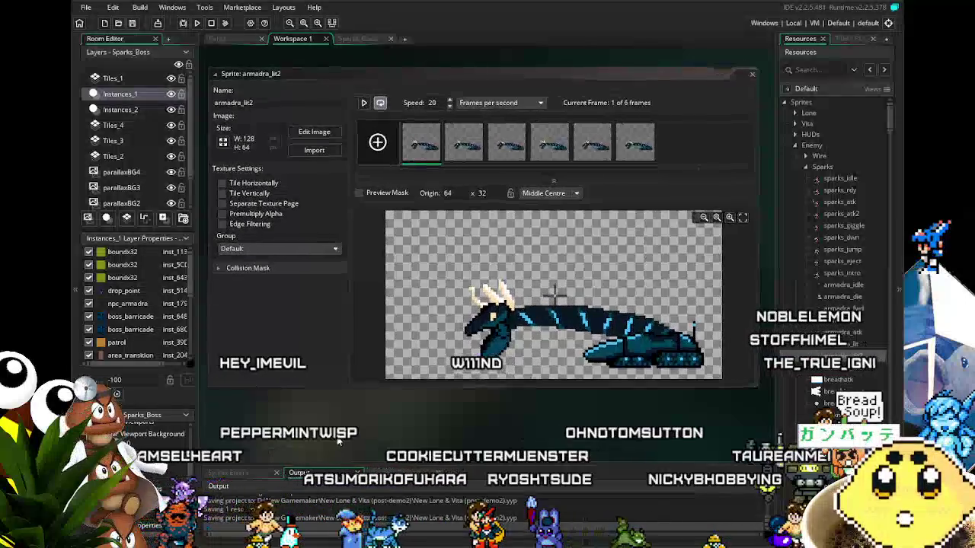
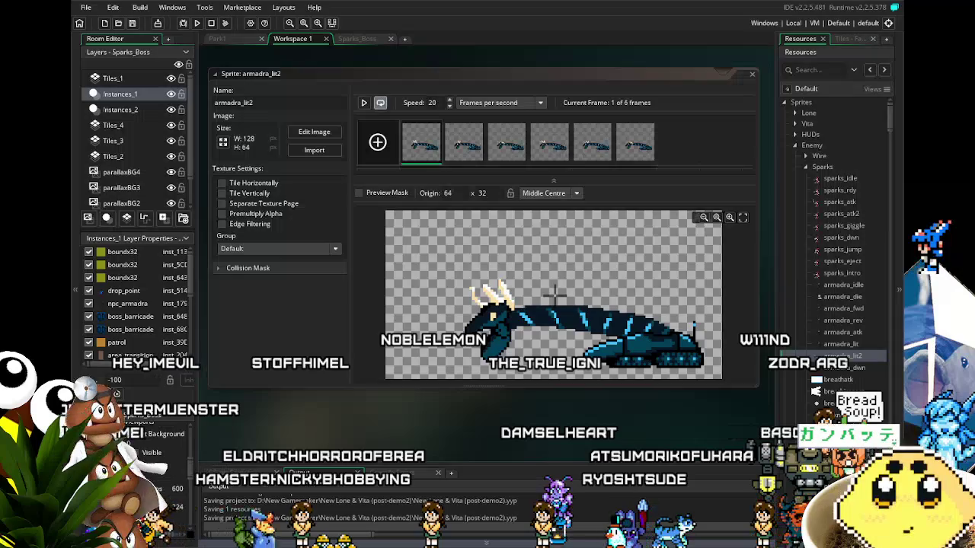
Step: Import the six new glowing-crest frames into armadra_lit2, replacing its old frames
{"action": "left_click_drag", "start_coordinate": [399, 420], "coordinate": [365, 416]}
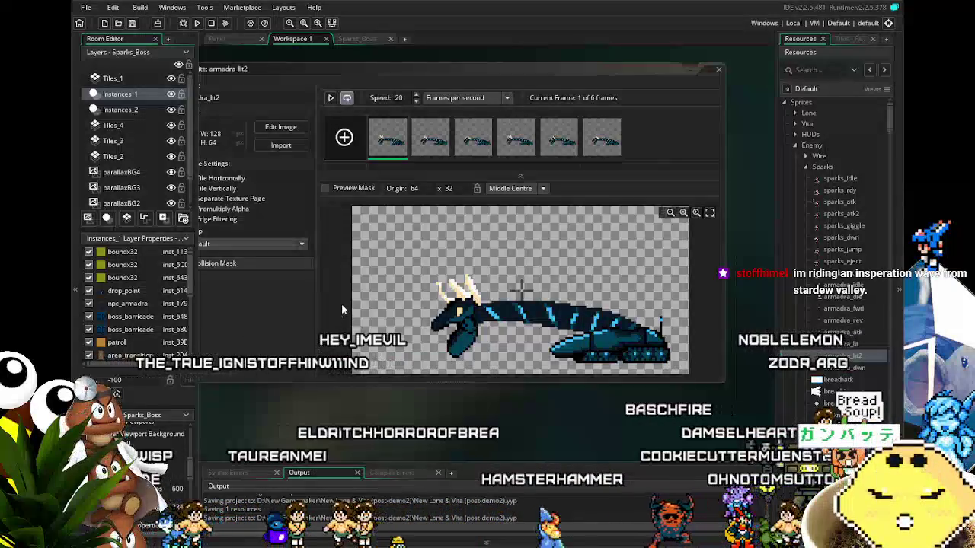
{"action": "left_click_drag", "start_coordinate": [377, 410], "coordinate": [396, 429]}
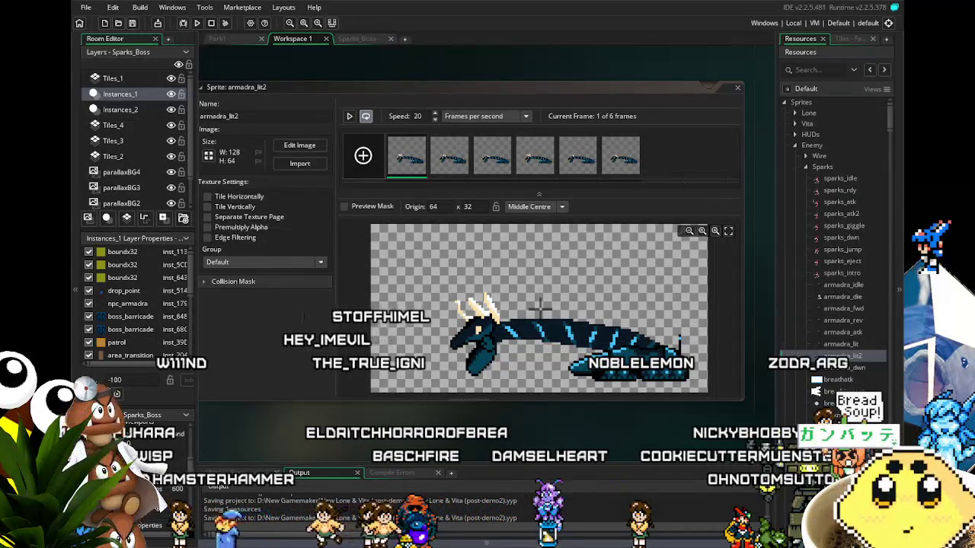
{"action": "left_click", "coordinate": [298, 165]}
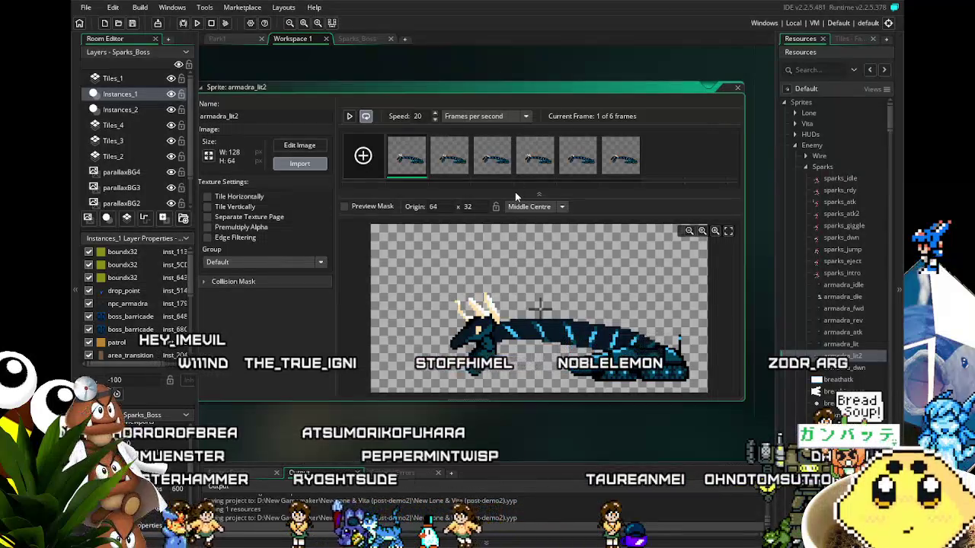
{"action": "key", "text": "Return"}
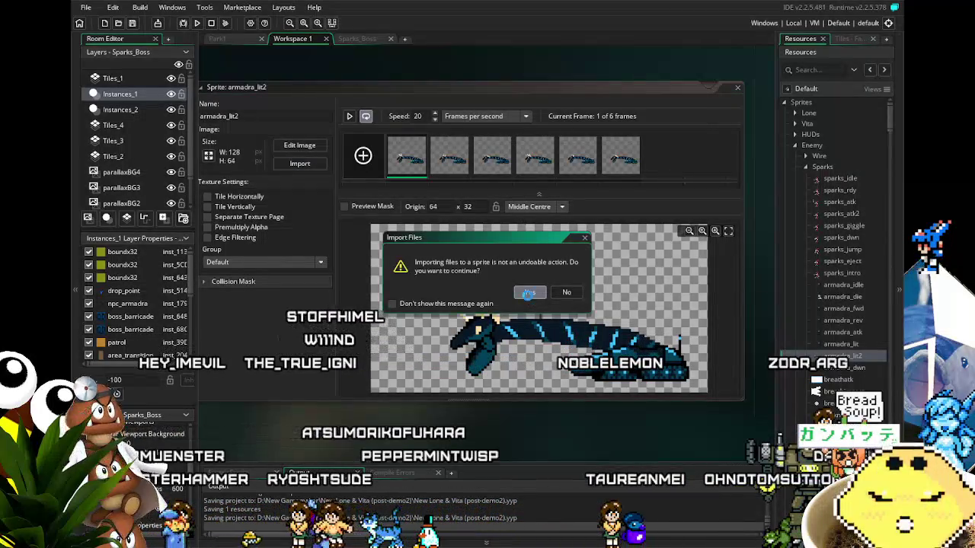
{"action": "left_click", "coordinate": [531, 292]}
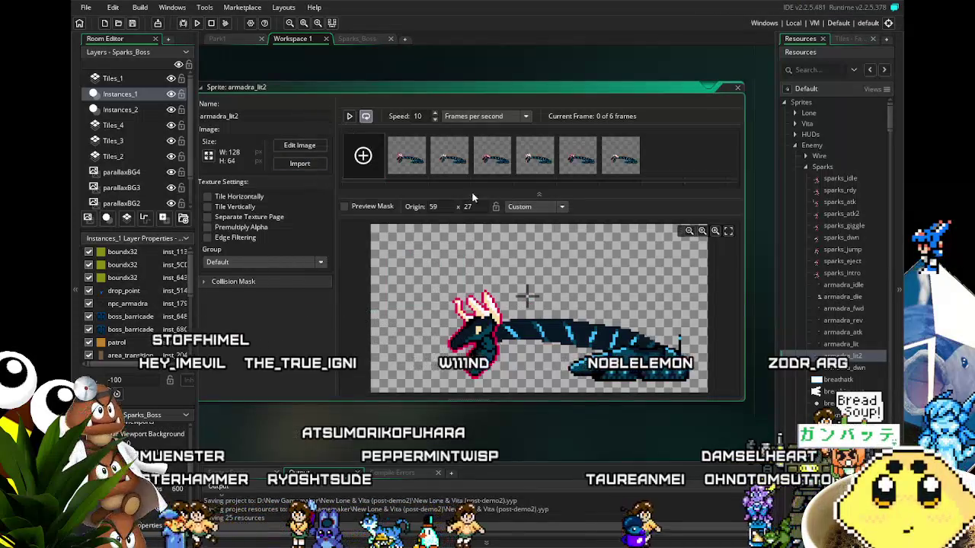
Step: Set armadra_lit2's origin to Middle Centre, preview it at 10 fps, then open armadra_lit
{"action": "left_click", "coordinate": [561, 207]}
{"action": "left_click", "coordinate": [578, 285]}
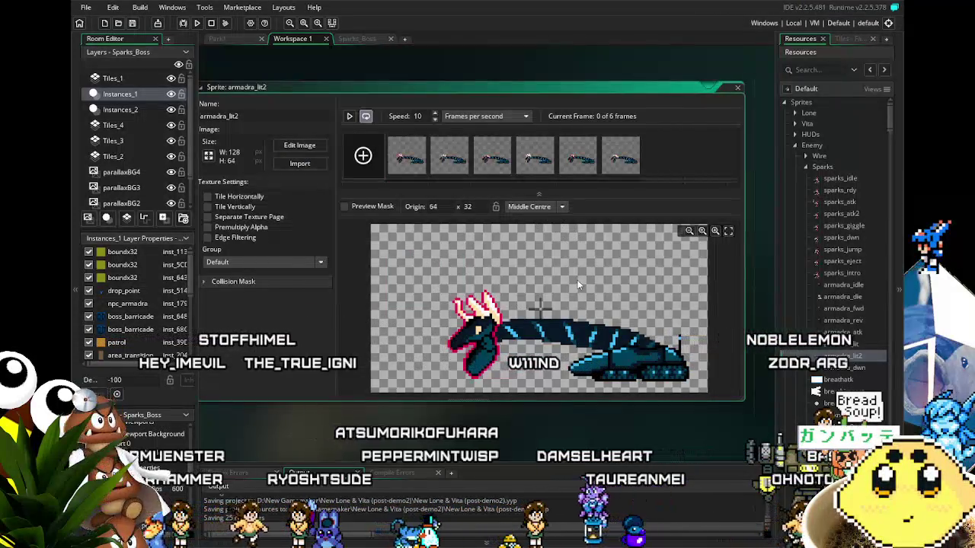
{"action": "left_click", "coordinate": [350, 116]}
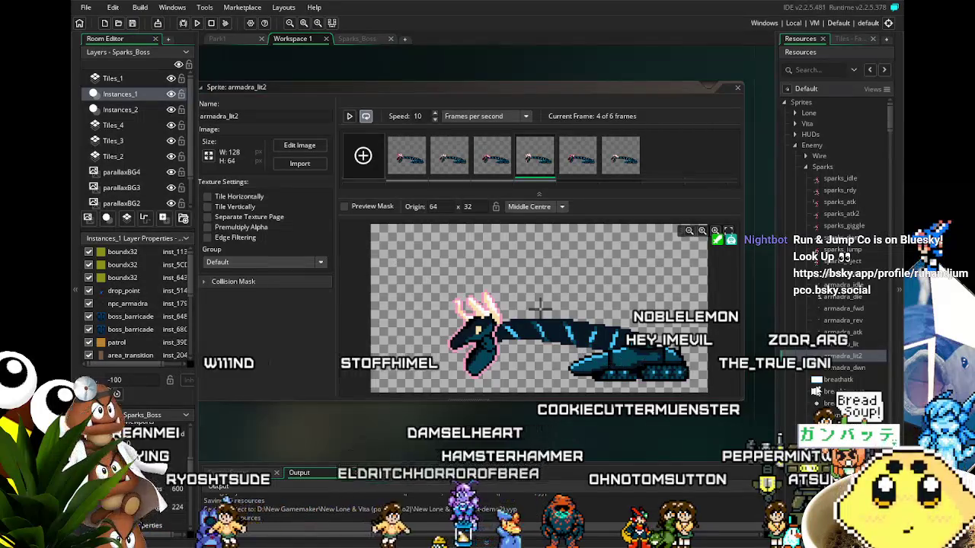
{"action": "double_click", "coordinate": [850, 345]}
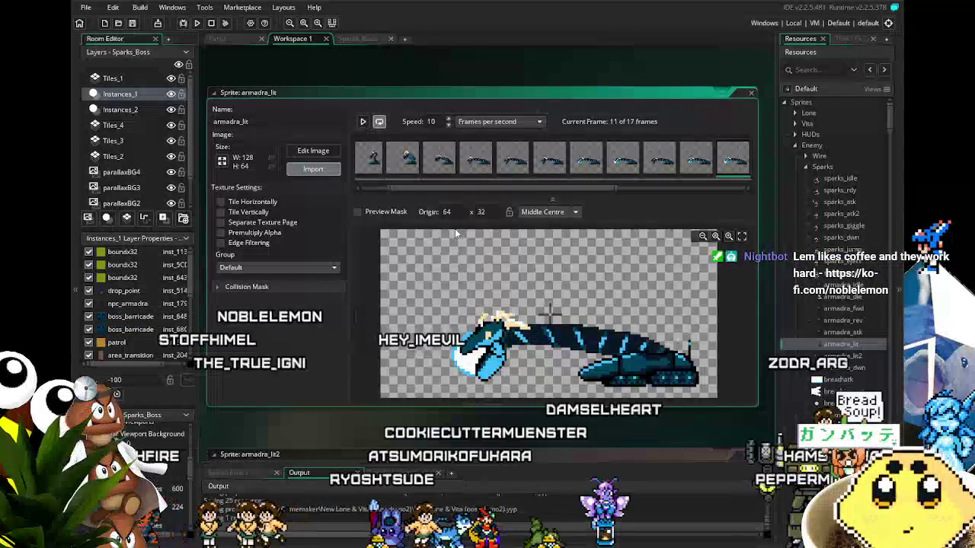
Step: Confirm the frame import into armadra_lit and preview its animation
{"action": "key", "text": "Escape"}
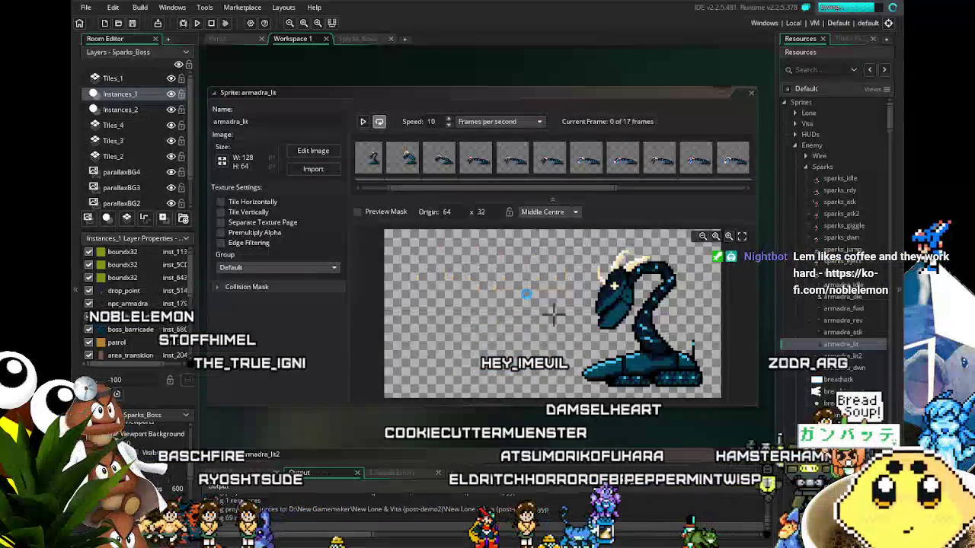
{"action": "left_click", "coordinate": [364, 122]}
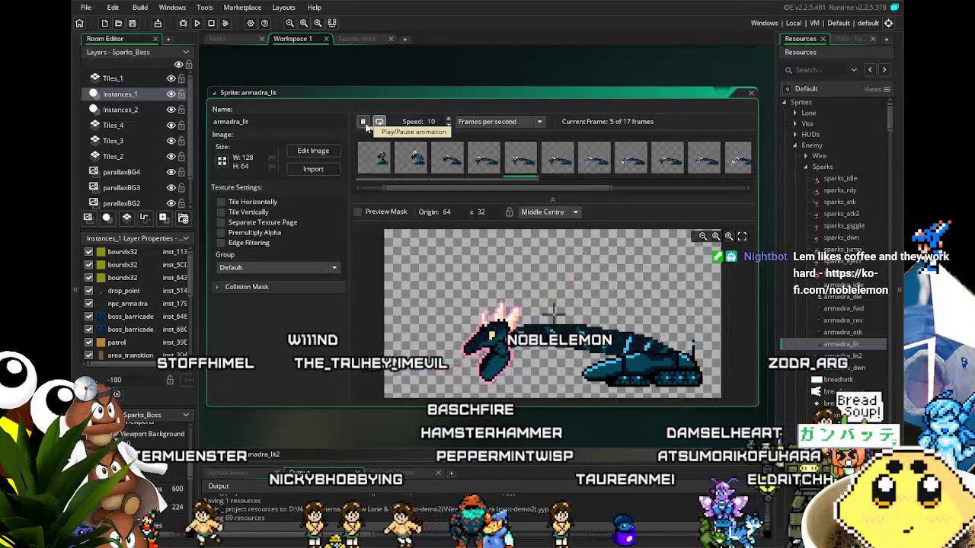
{"action": "left_click", "coordinate": [373, 129]}
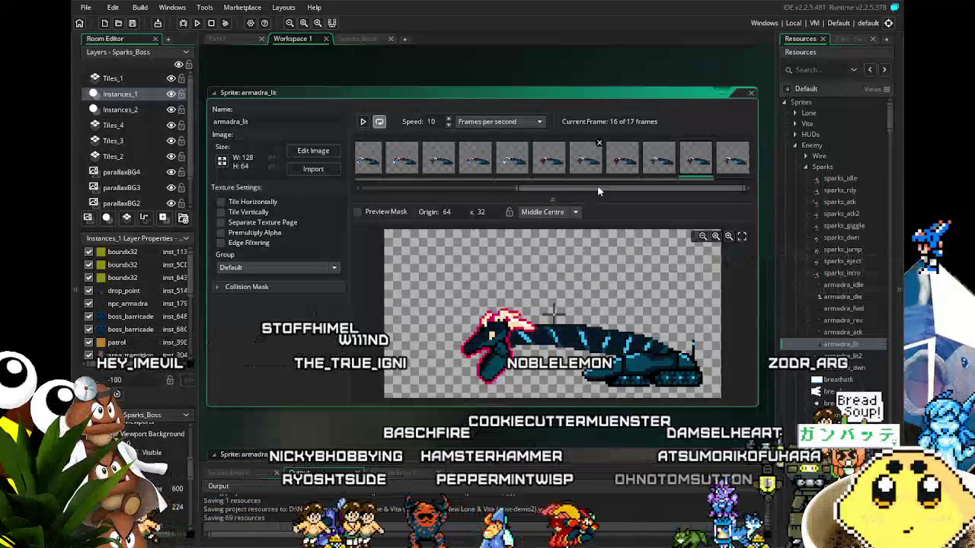
Step: Step through armadra_lit frames 7 to 15 to check the pink crest
{"action": "key", "text": "Right"}
{"action": "left_click", "coordinate": [560, 166]}
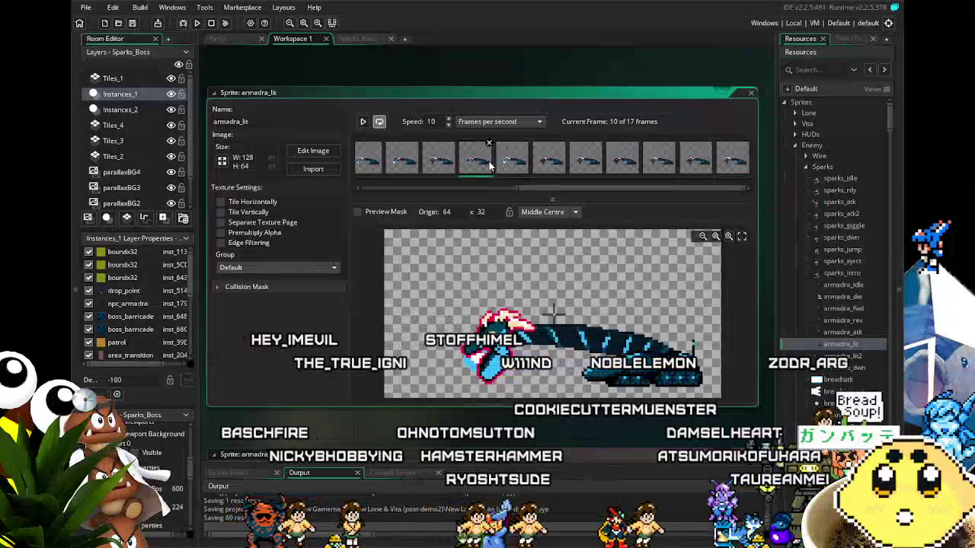
{"action": "left_click", "coordinate": [586, 163]}
{"action": "left_click", "coordinate": [622, 164]}
{"action": "left_click", "coordinate": [659, 164]}
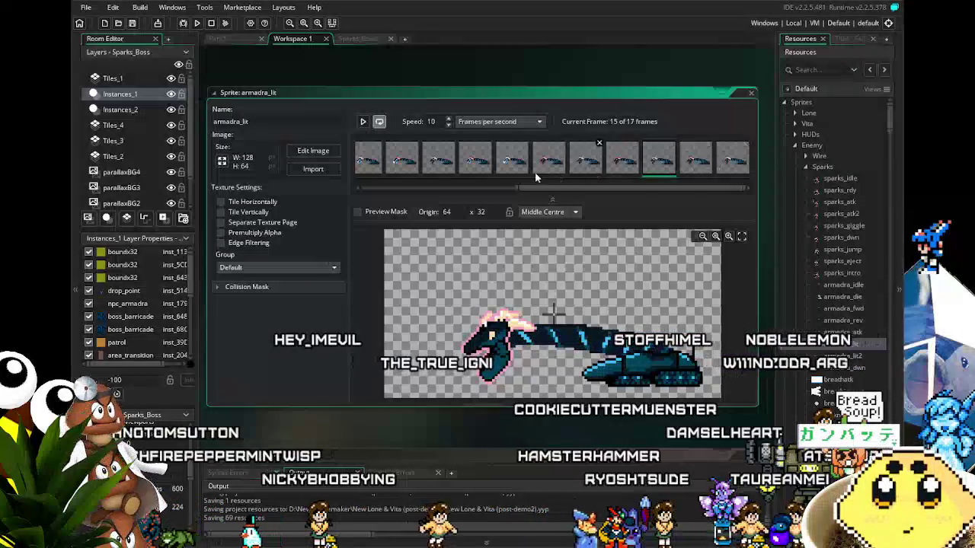
{"action": "left_click", "coordinate": [469, 168]}
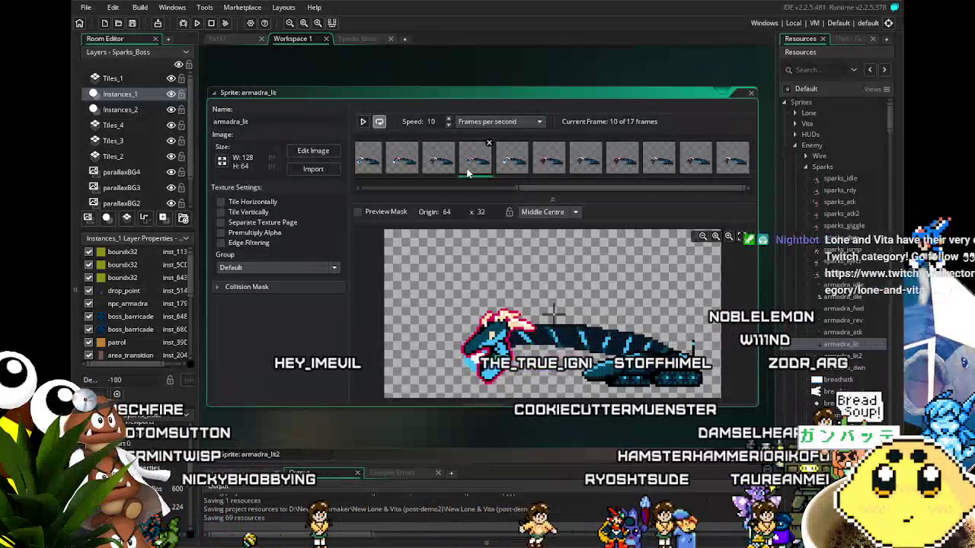
{"action": "left_click", "coordinate": [377, 166]}
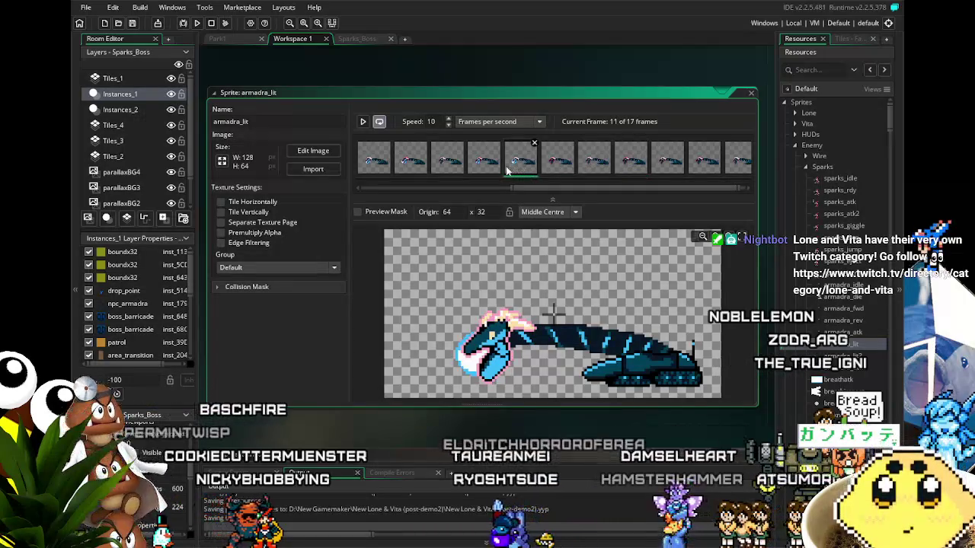
Step: Inspect armadra_lit frames 10, 11 and 13 in the frame strip
{"action": "left_click", "coordinate": [484, 160]}
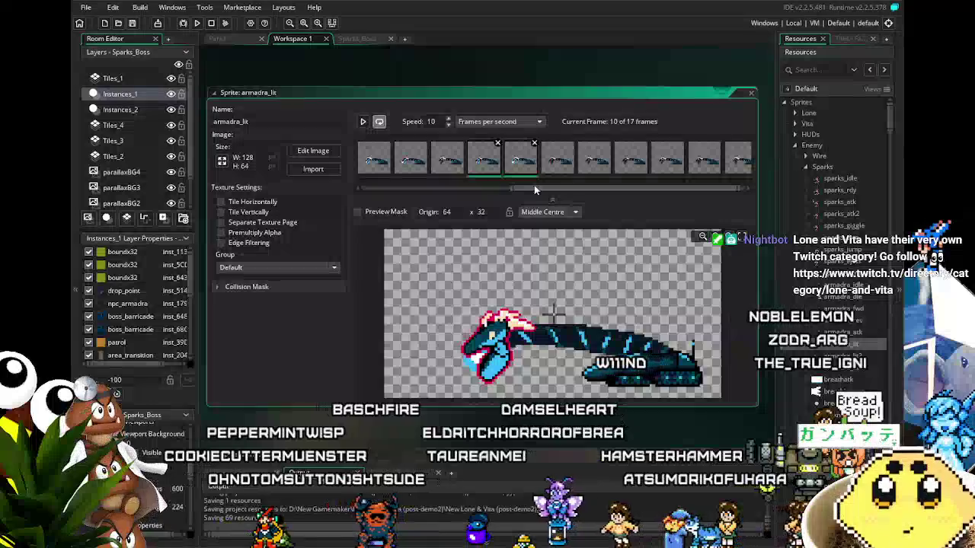
{"action": "left_click_drag", "start_coordinate": [535, 189], "coordinate": [725, 188]}
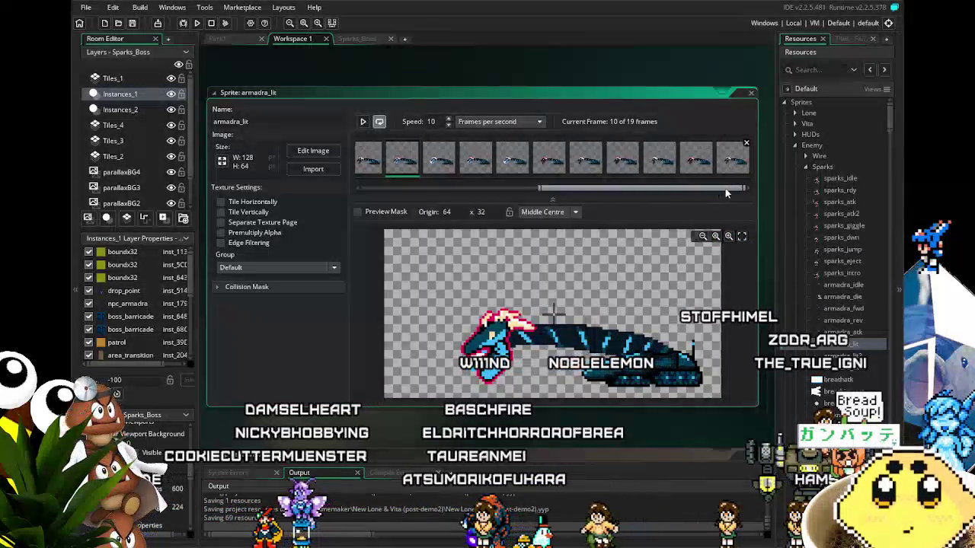
{"action": "left_click", "coordinate": [512, 160]}
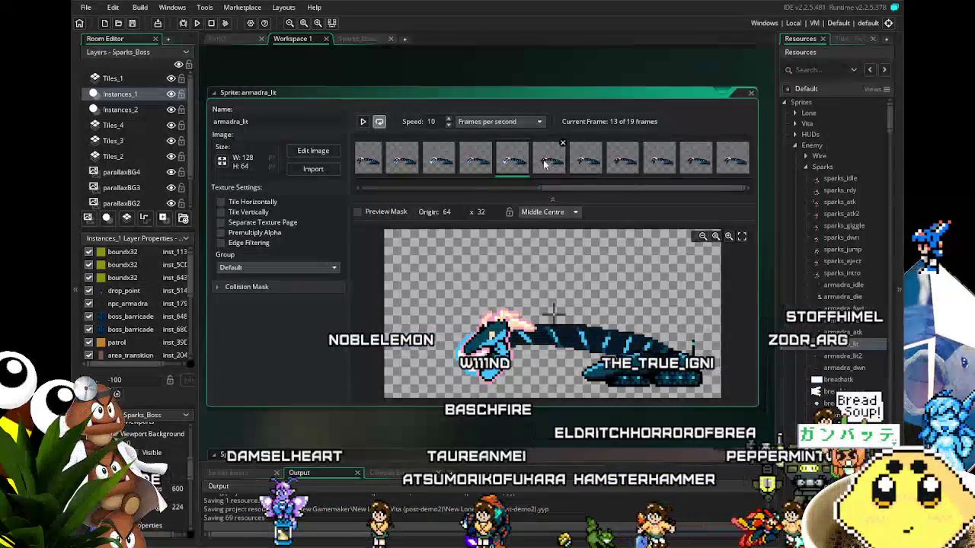
{"action": "left_click", "coordinate": [449, 164]}
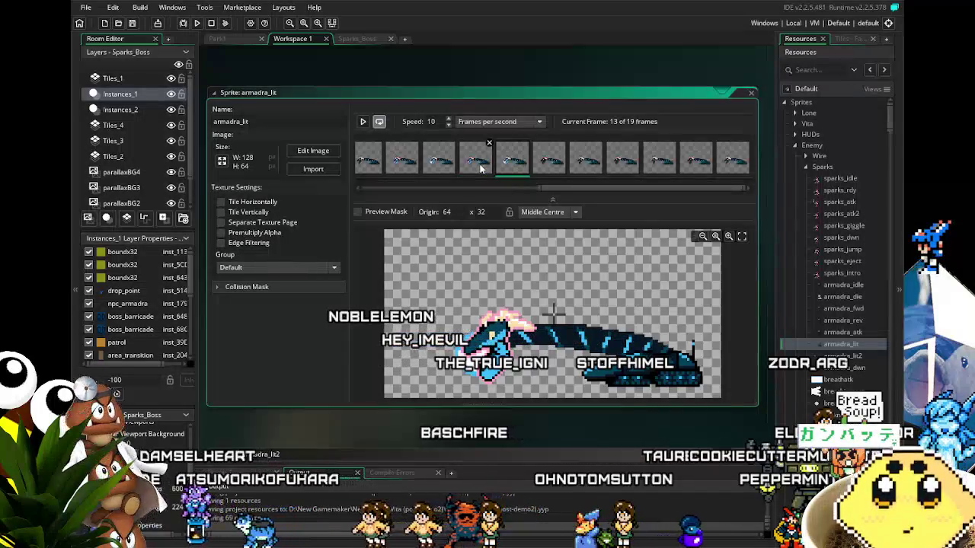
{"action": "mouse_move", "coordinate": [563, 187]}
{"action": "left_mouse_down"}
{"action": "mouse_move", "coordinate": [449, 193]}
{"action": "mouse_move", "coordinate": [562, 193]}
{"action": "left_mouse_up"}
Step: Delete two frames from the armadra_lit animation and check frame 7
{"action": "left_click", "coordinate": [489, 143]}
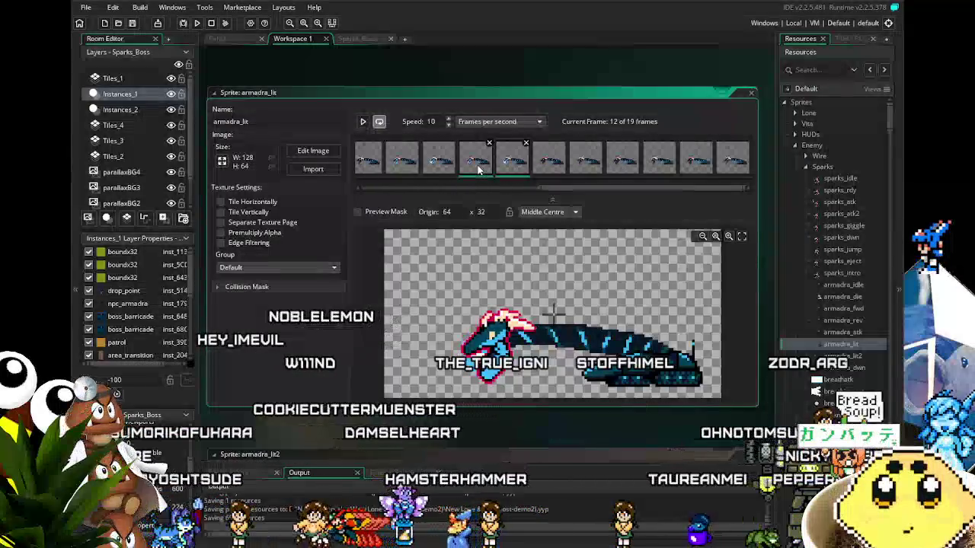
{"action": "left_click", "coordinate": [526, 142]}
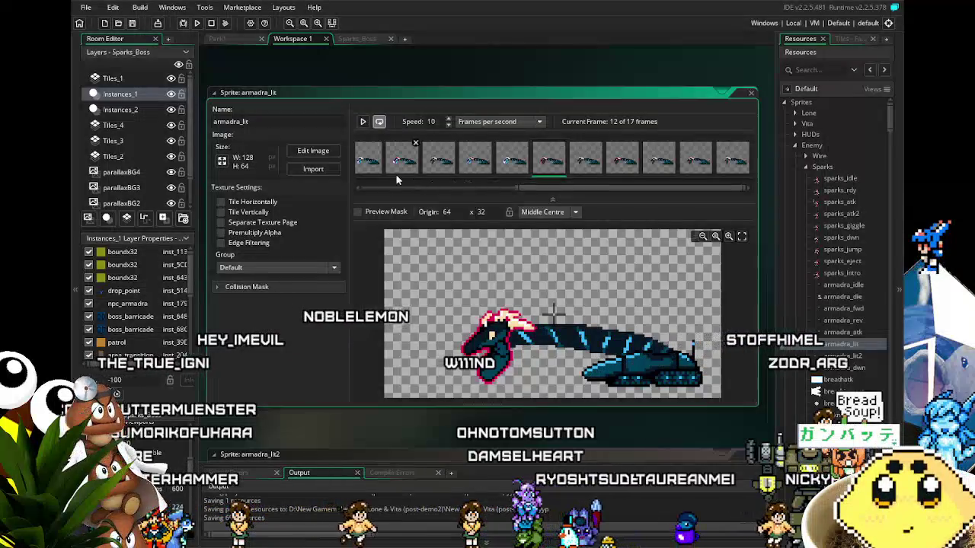
{"action": "left_click", "coordinate": [371, 174]}
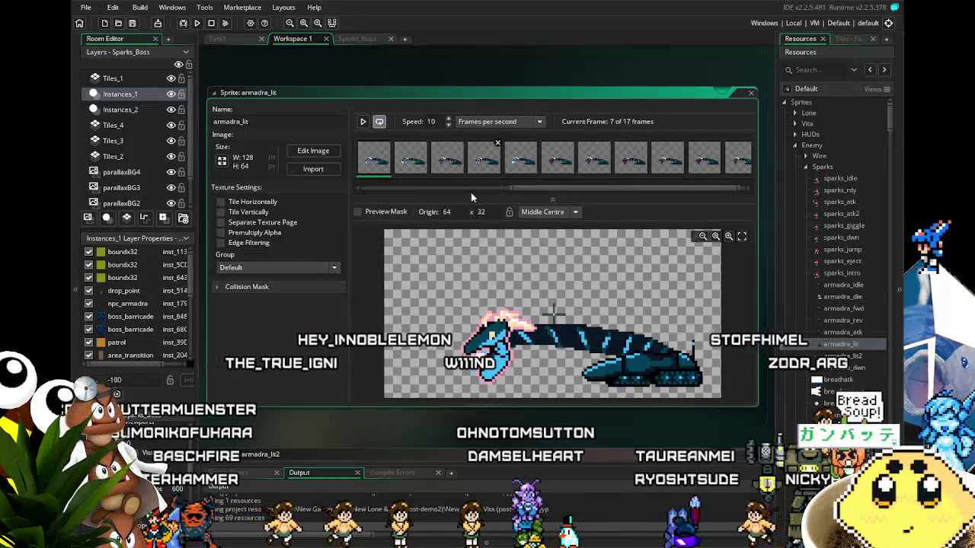
{"action": "scroll", "coordinate": [462, 188], "scroll_direction": "up", "scroll_amount": 3}
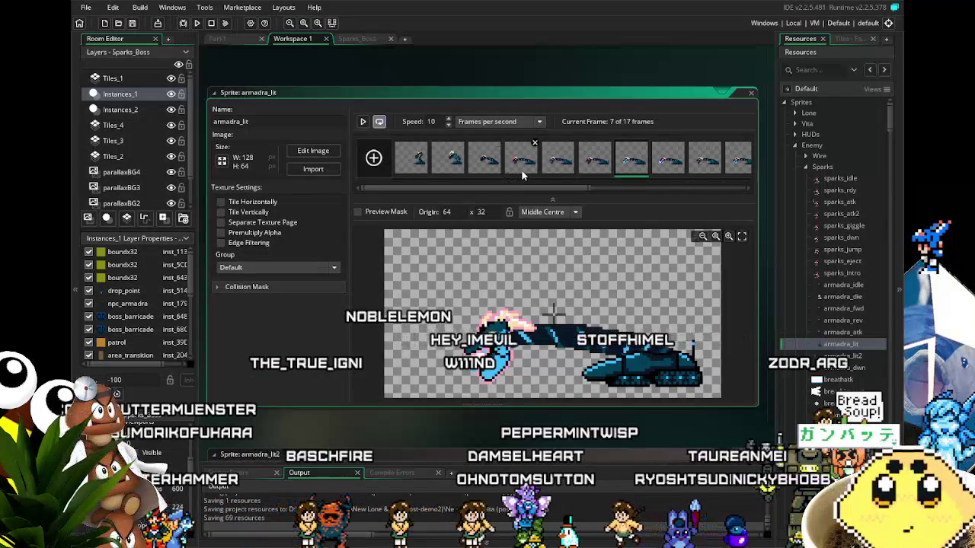
{"action": "scroll", "coordinate": [536, 186], "scroll_direction": "down", "scroll_amount": 1}
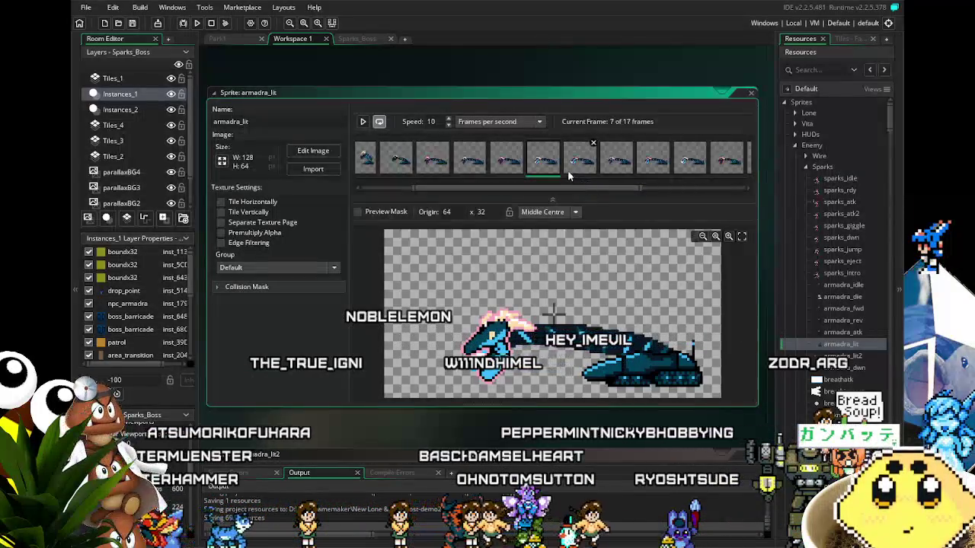
Step: Review frames 8 to 11 and paste the two deleted frames back, giving 19 frames
{"action": "left_click", "coordinate": [577, 166]}
{"action": "left_click", "coordinate": [614, 164]}
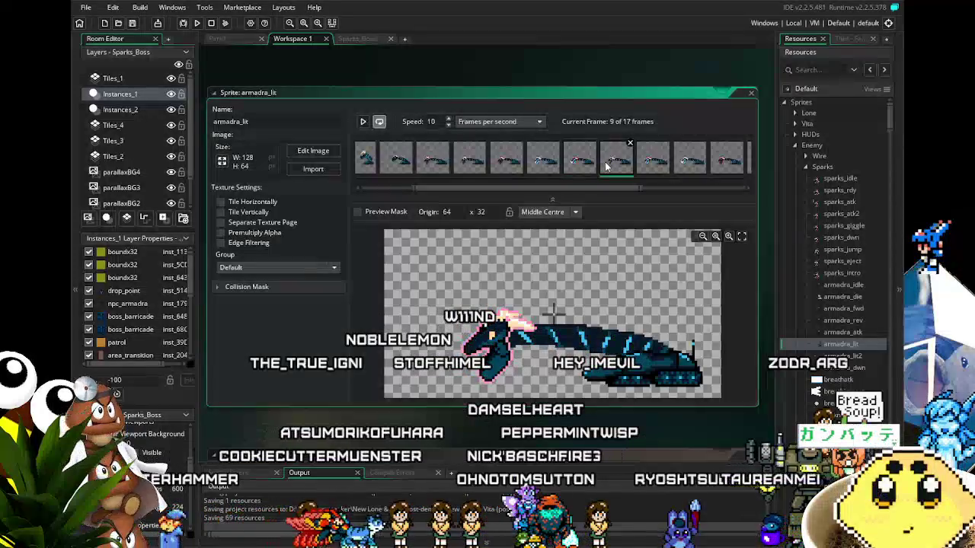
{"action": "left_click", "coordinate": [651, 165]}
{"action": "left_click", "coordinate": [687, 159]}
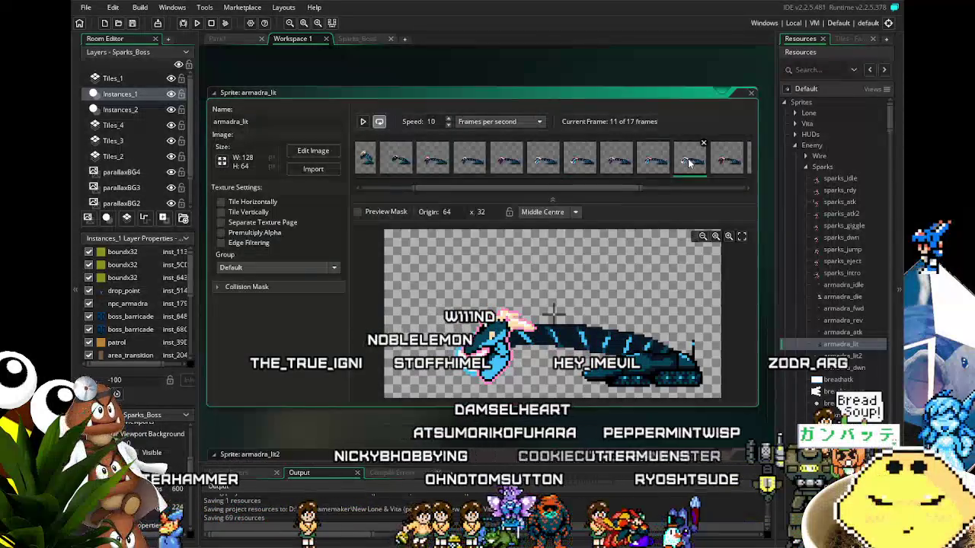
{"action": "left_click_drag", "start_coordinate": [612, 185], "coordinate": [666, 190]}
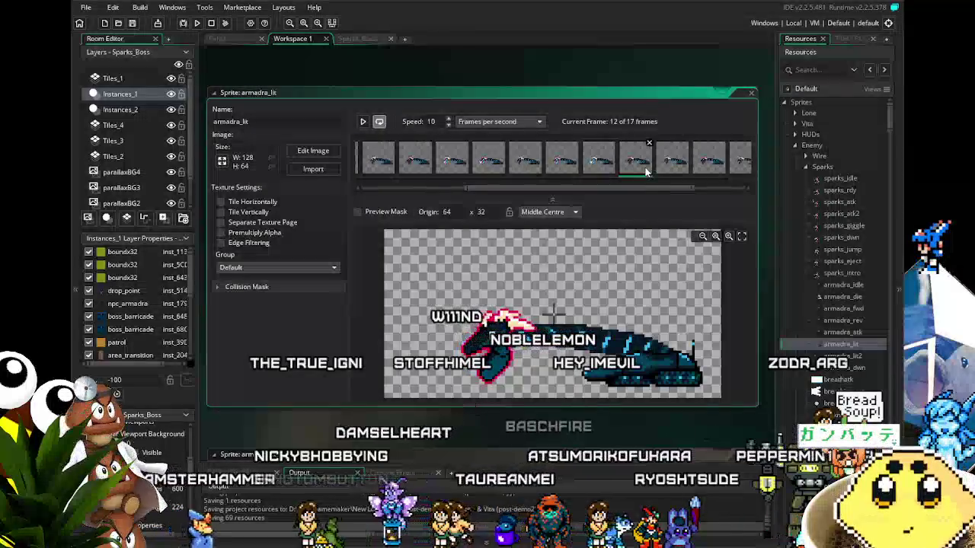
{"action": "key", "text": "ctrl+v"}
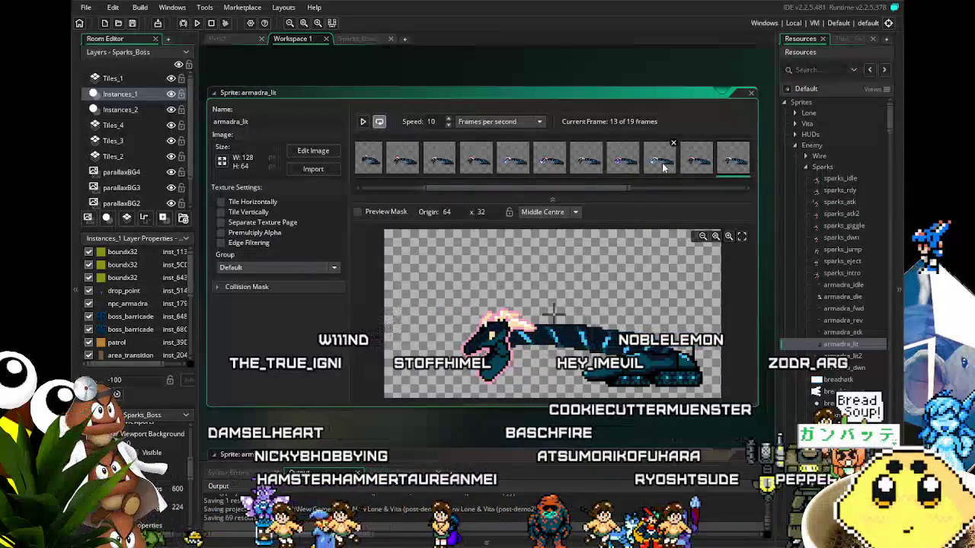
{"action": "left_click_drag", "start_coordinate": [615, 189], "coordinate": [734, 193]}
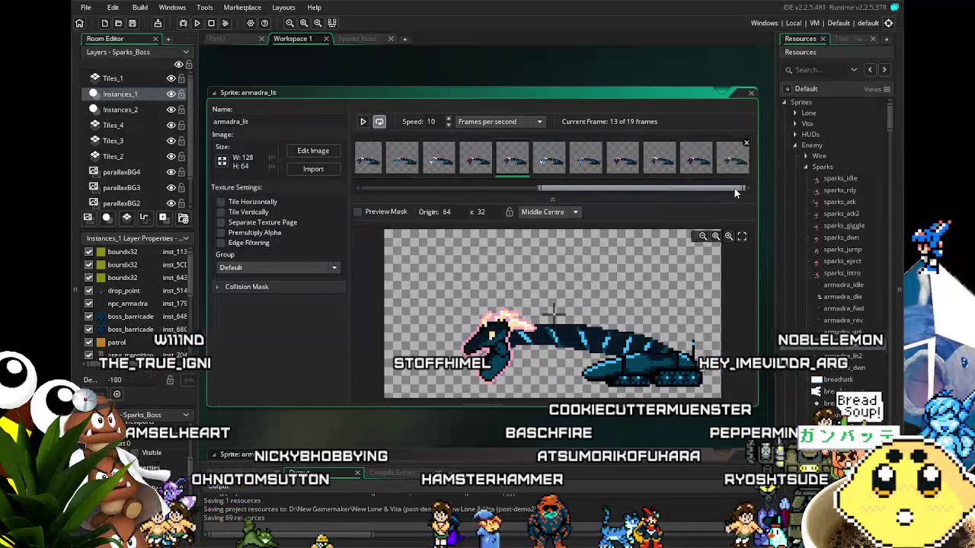
Step: Remove one frame around frame 11, leaving 18, and review frames 13–14
{"action": "left_click", "coordinate": [414, 174]}
{"action": "left_click", "coordinate": [438, 172]}
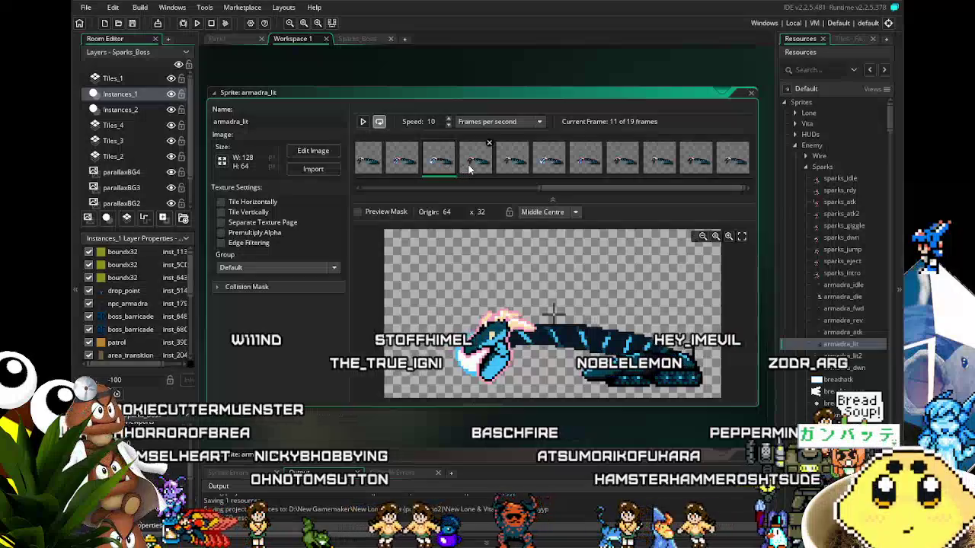
{"action": "left_click", "coordinate": [526, 144]}
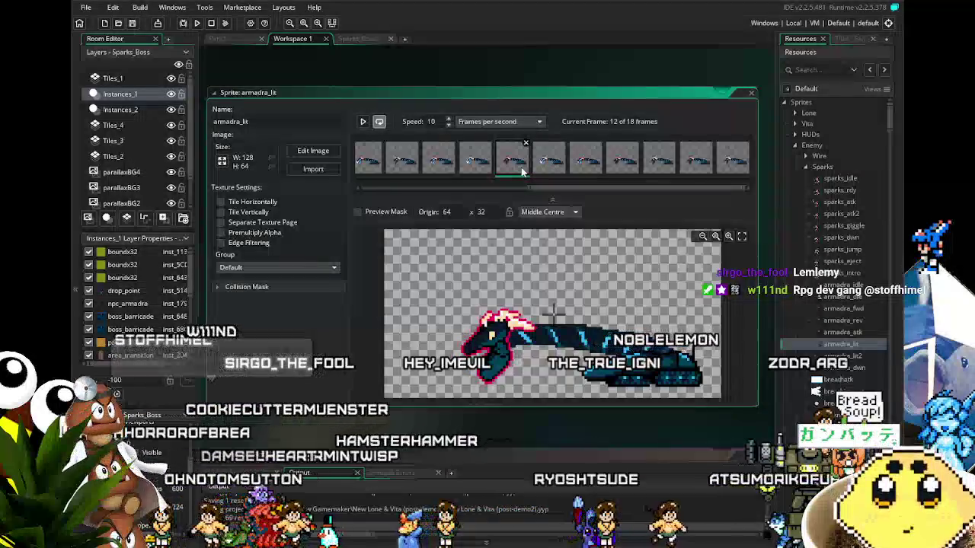
{"action": "left_click", "coordinate": [542, 170]}
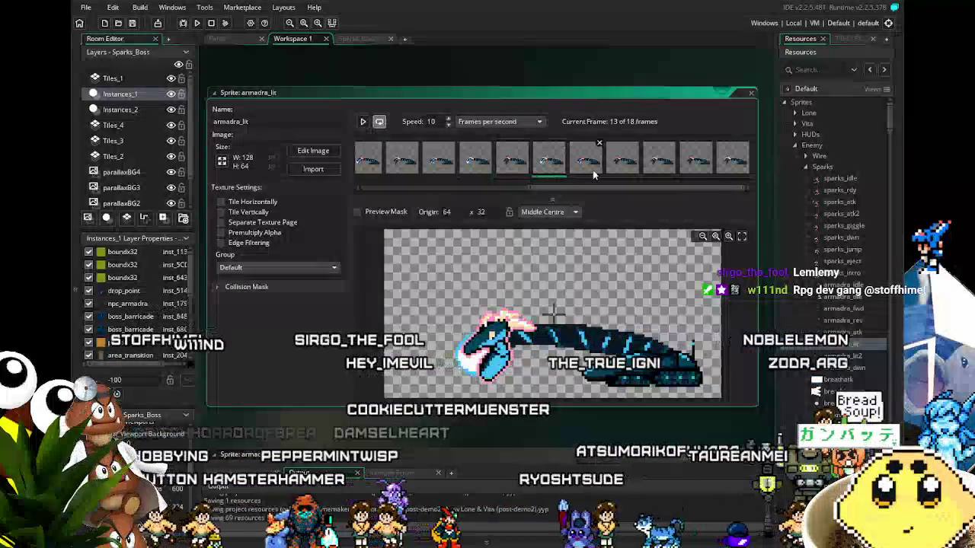
{"action": "left_click", "coordinate": [592, 172]}
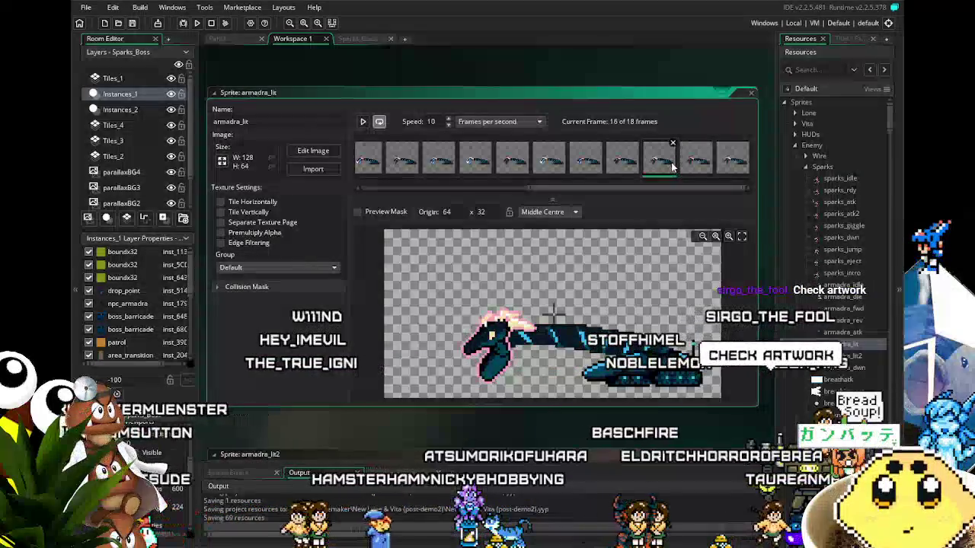
Step: Delete the redundant frames near the end, recheck frames 13–15, and preview the 17-frame animation
{"action": "left_click", "coordinate": [673, 143]}
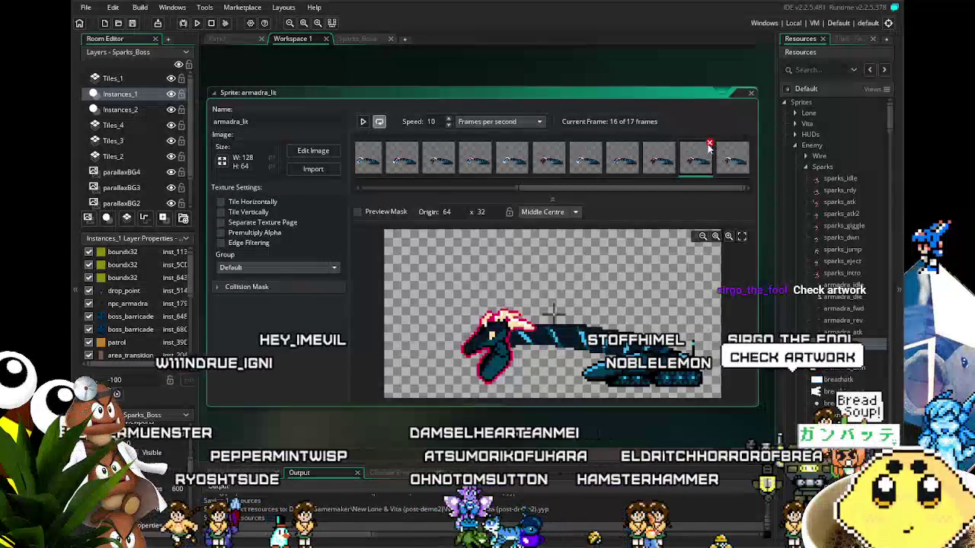
{"action": "left_click", "coordinate": [709, 144]}
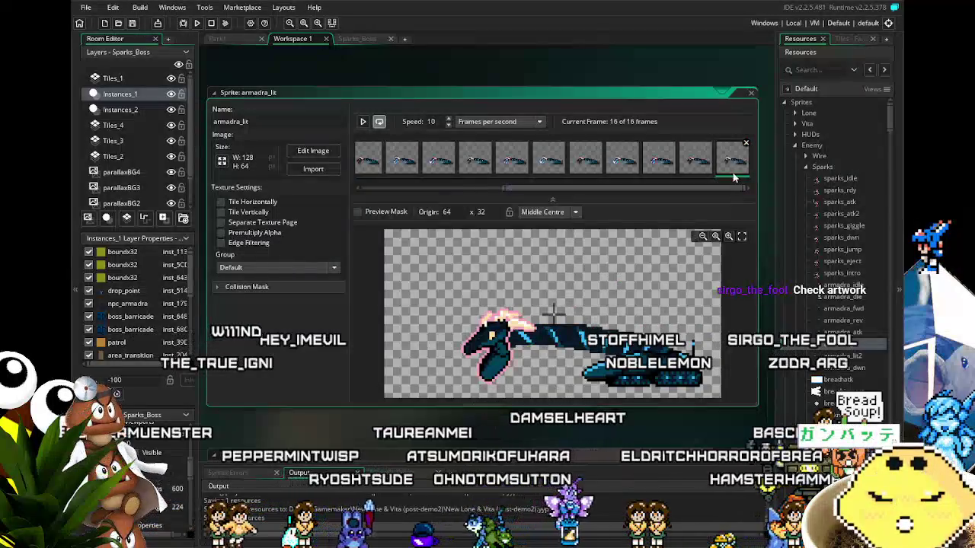
{"action": "left_click", "coordinate": [661, 173]}
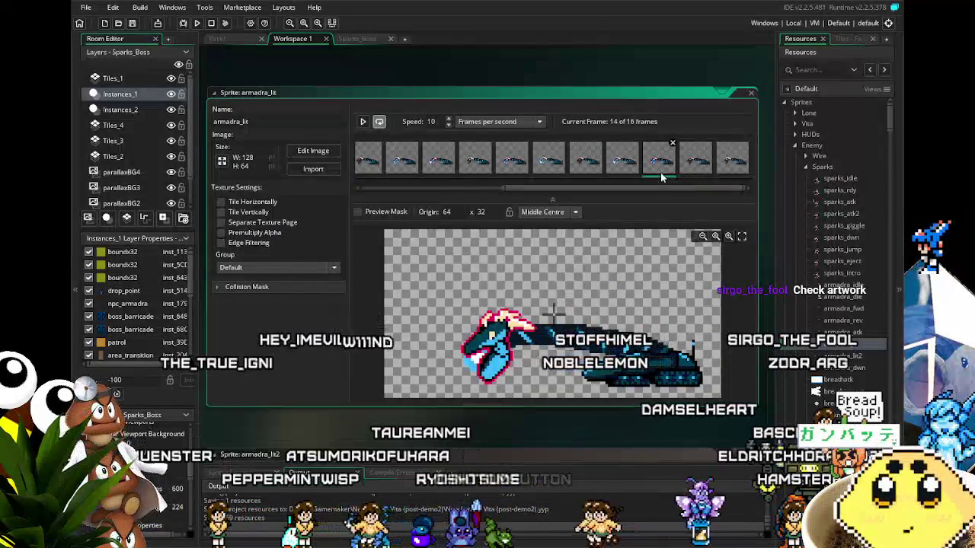
{"action": "left_click", "coordinate": [630, 173]}
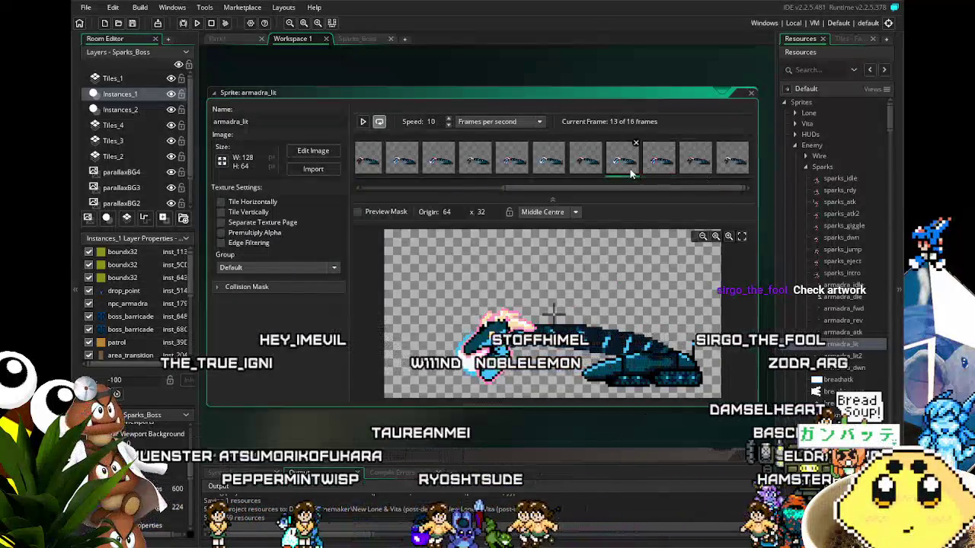
{"action": "left_click", "coordinate": [695, 163]}
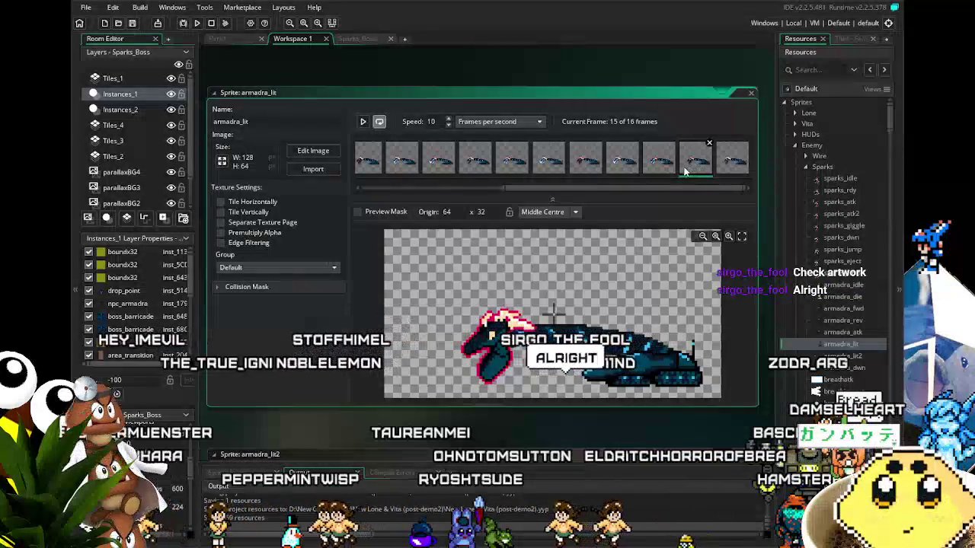
{"action": "left_click", "coordinate": [658, 168]}
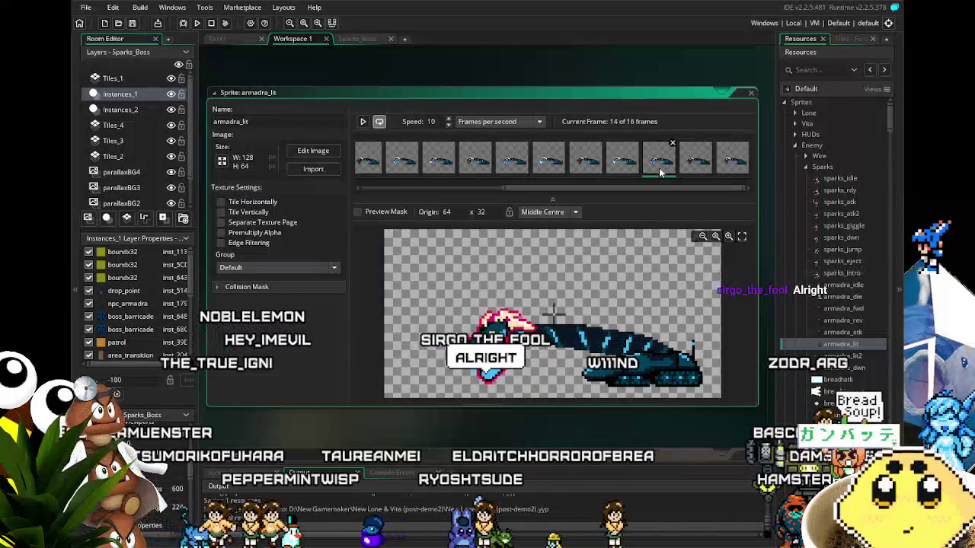
{"action": "left_click", "coordinate": [727, 185]}
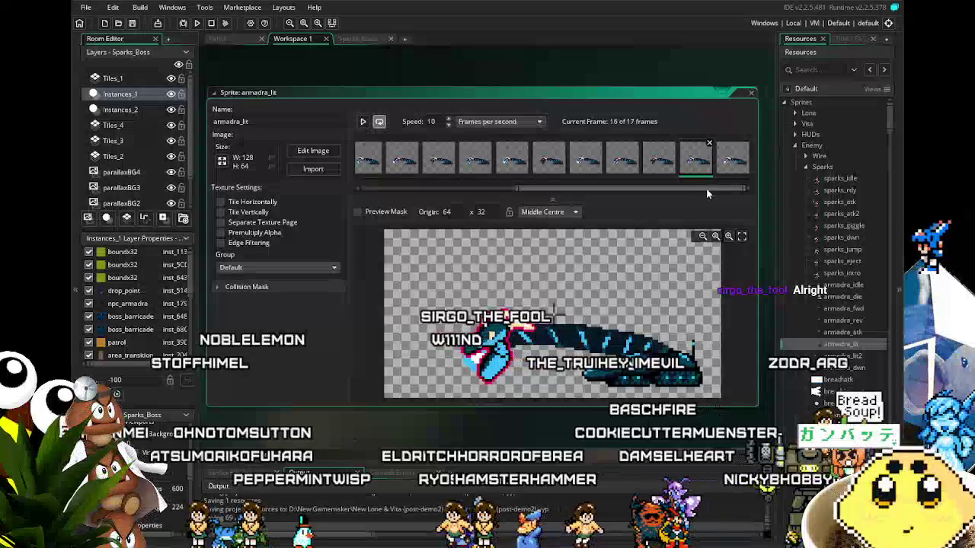
{"action": "left_click", "coordinate": [363, 126]}
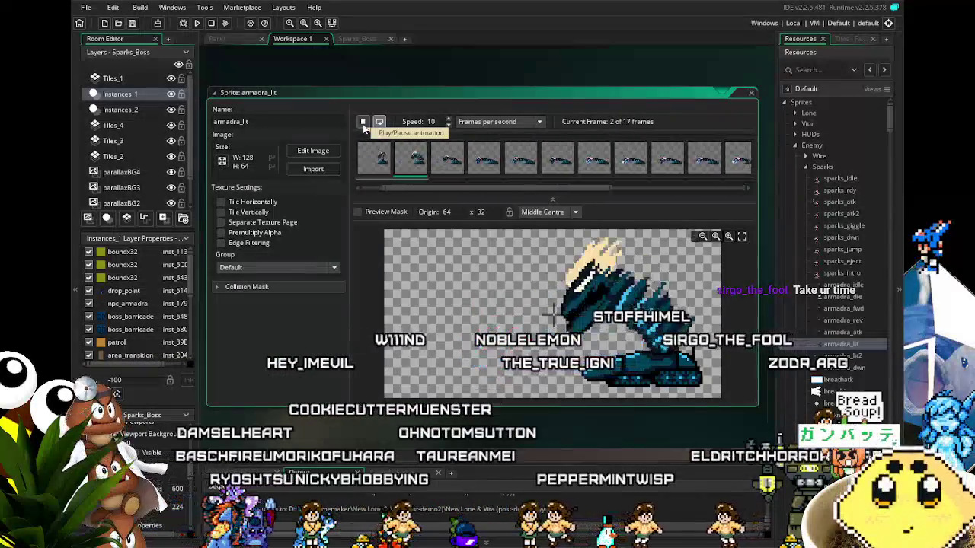
{"action": "left_click", "coordinate": [365, 128]}
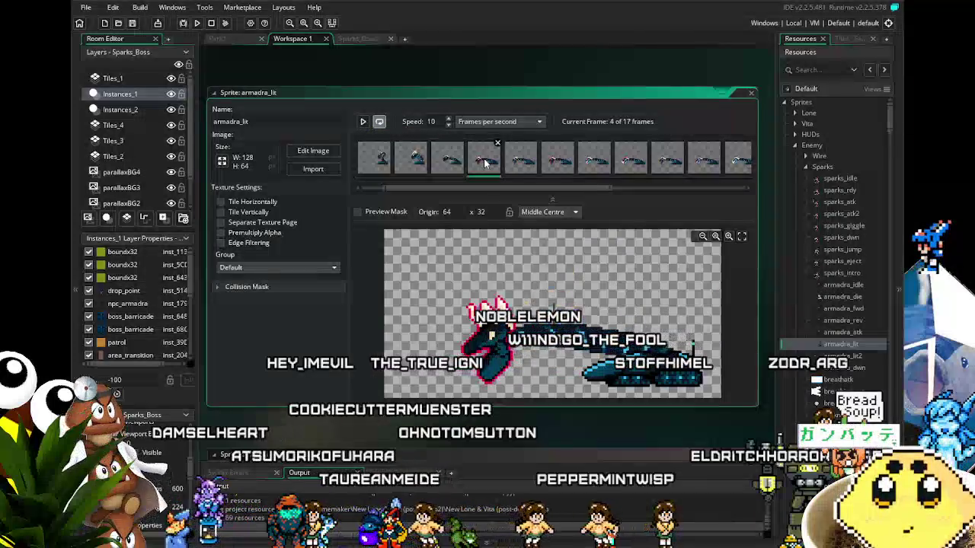
{"action": "key", "text": "Right"}
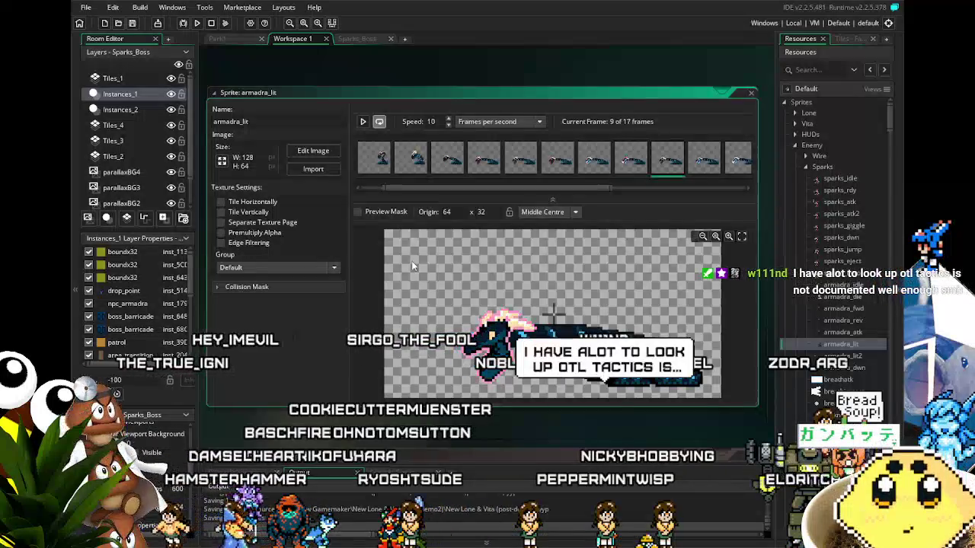
{"action": "key", "text": "Right"}
{"action": "key", "text": "Right"}
{"action": "key", "text": "Right"}
{"action": "key", "text": "Right"}
{"action": "key", "text": "Right"}
{"action": "key", "text": "Right"}
{"action": "key", "text": "Right"}
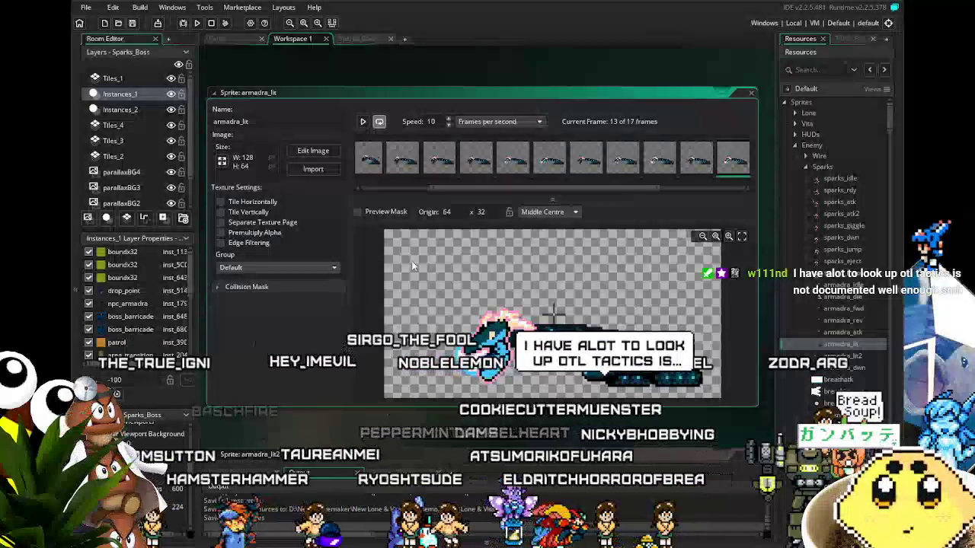
{"action": "key", "text": "Right"}
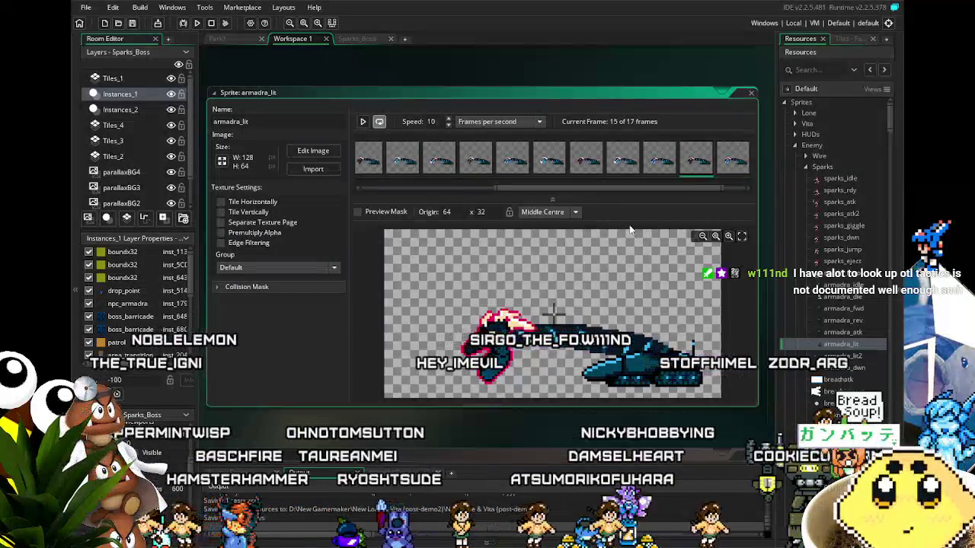
{"action": "left_click_drag", "start_coordinate": [686, 185], "coordinate": [733, 188]}
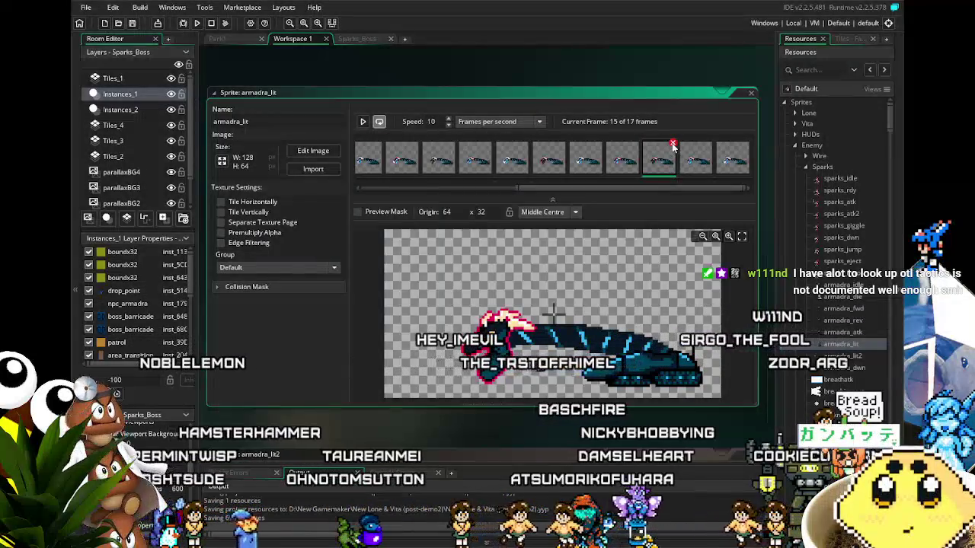
{"action": "left_click", "coordinate": [440, 163]}
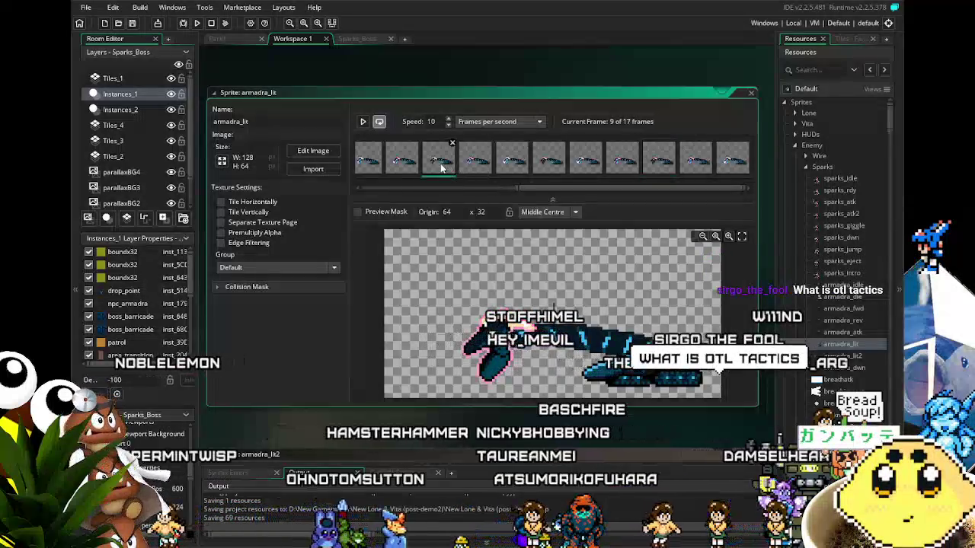
{"action": "key", "text": "ctrl+v"}
{"action": "left_click", "coordinate": [634, 166]}
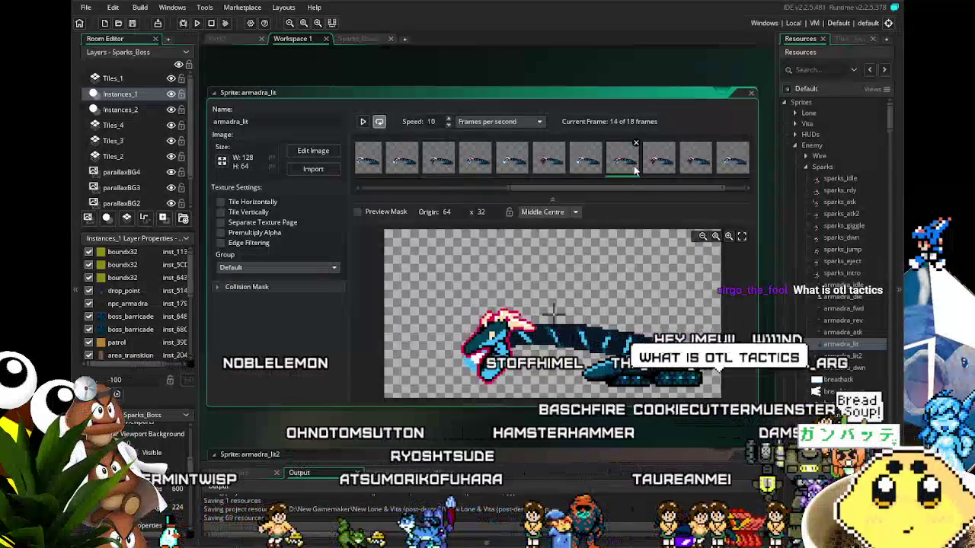
{"action": "left_click", "coordinate": [709, 145]}
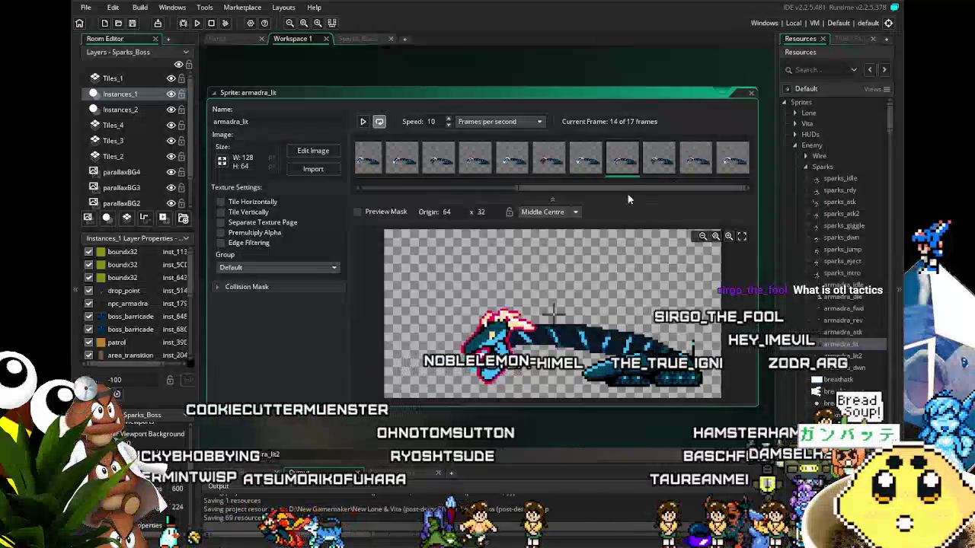
{"action": "left_click_drag", "start_coordinate": [564, 195], "coordinate": [367, 198]}
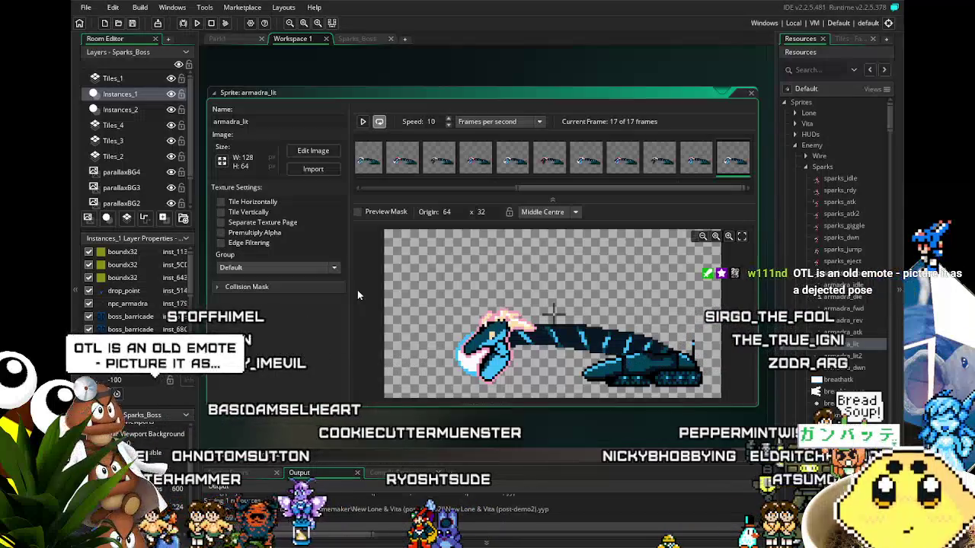
Step: Preview the sprite animation, save the project, and switch to the Sparks_Boss room
{"action": "left_click", "coordinate": [364, 122]}
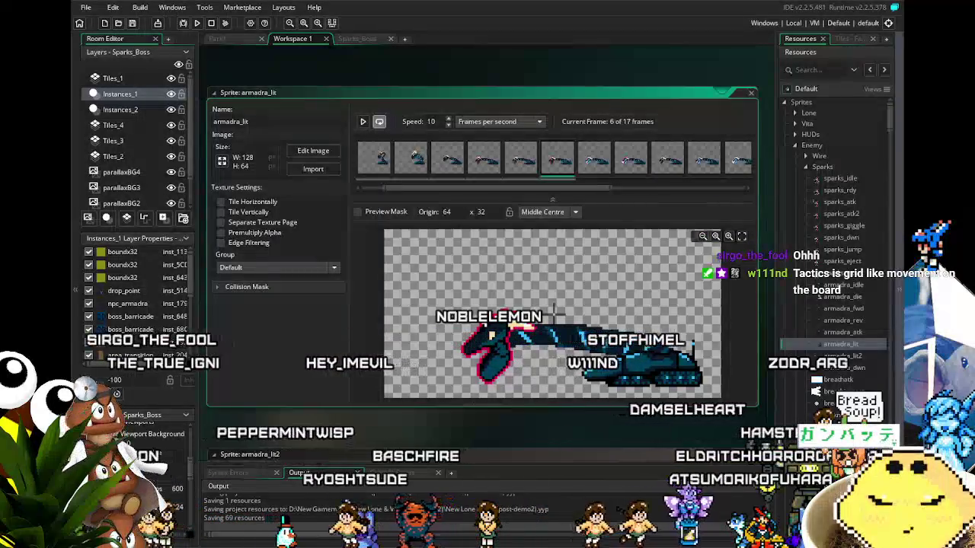
{"action": "key", "text": "ctrl+s"}
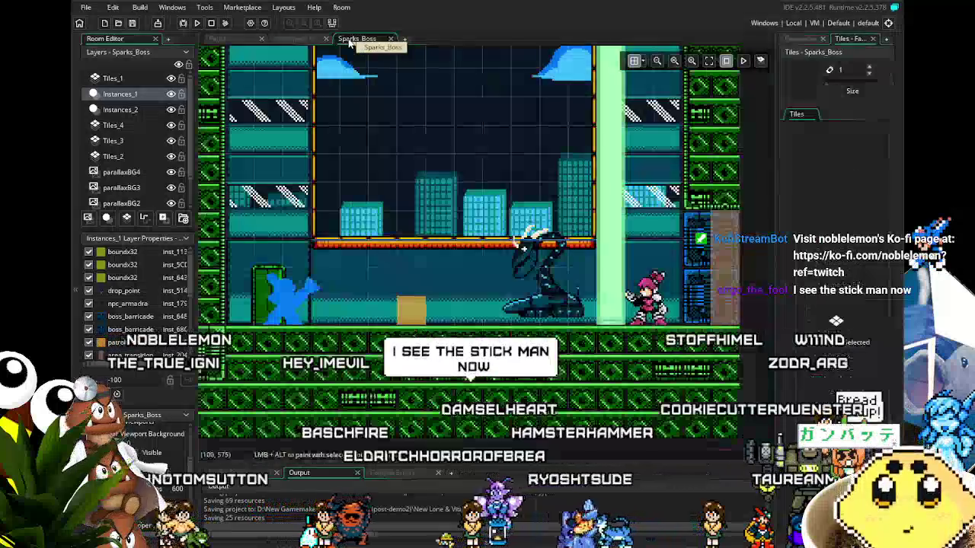
{"action": "left_click", "coordinate": [357, 38]}
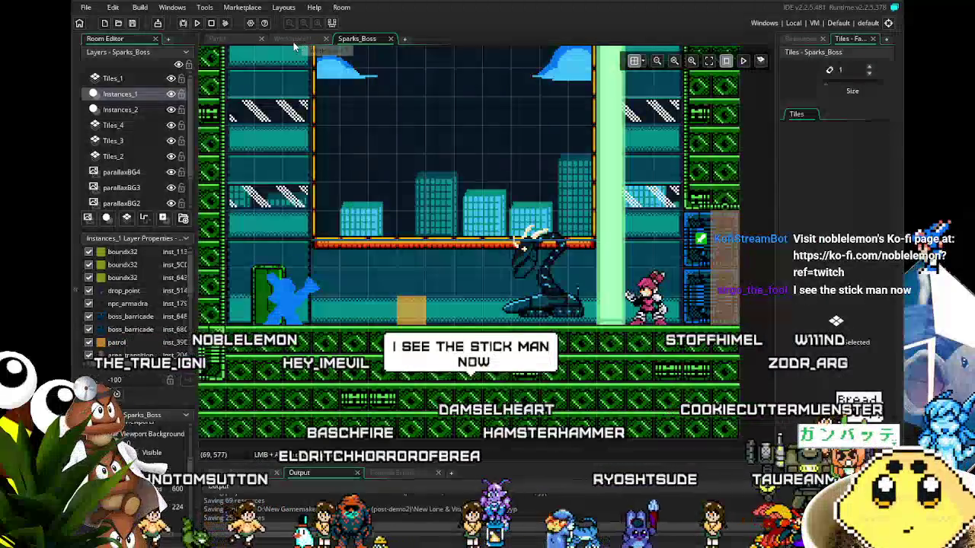
Step: Return to the sprite workspace and play then pause armadra_lit
{"action": "left_click", "coordinate": [294, 39]}
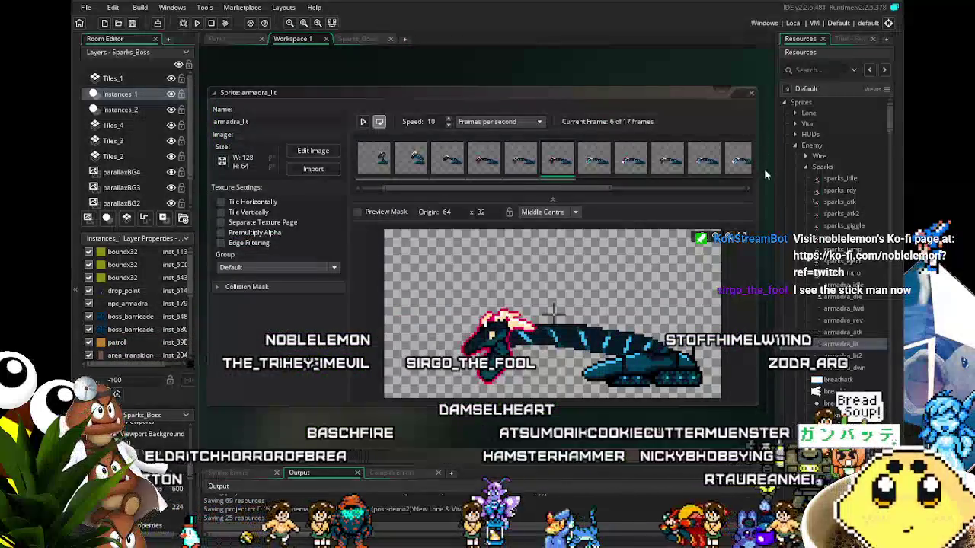
{"action": "left_click", "coordinate": [364, 122]}
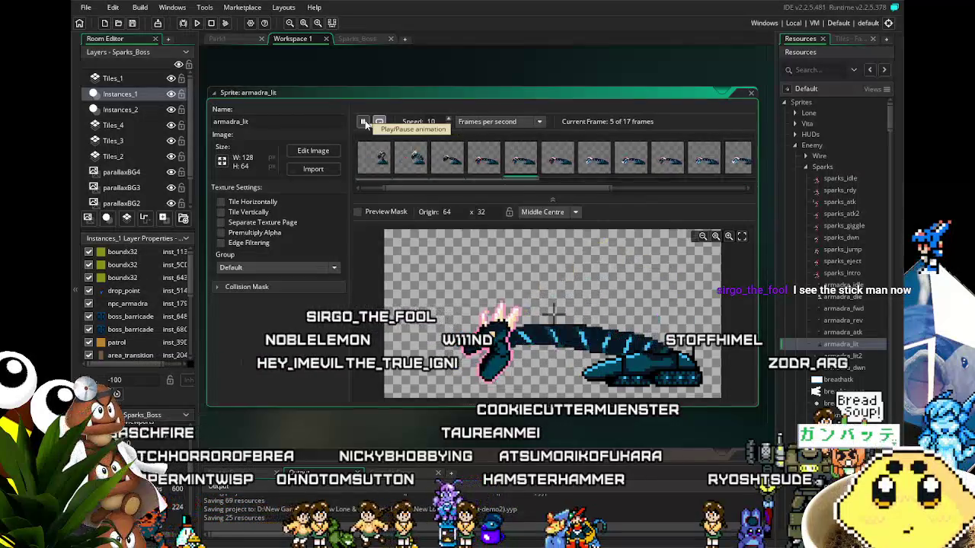
{"action": "left_click", "coordinate": [365, 122]}
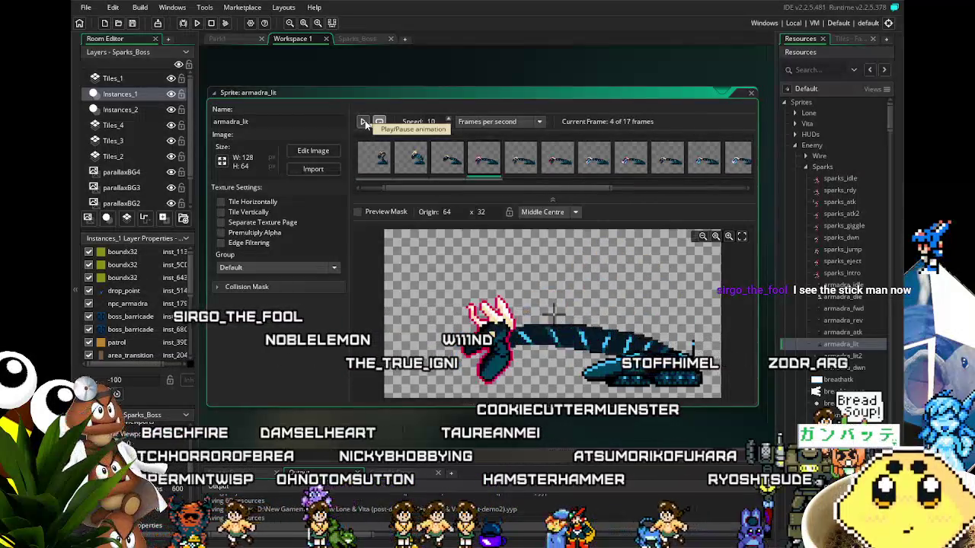
Step: Open and preview armadra_lit2, then open the 24-frame armadra_dwn sprite
{"action": "double_click", "coordinate": [865, 357]}
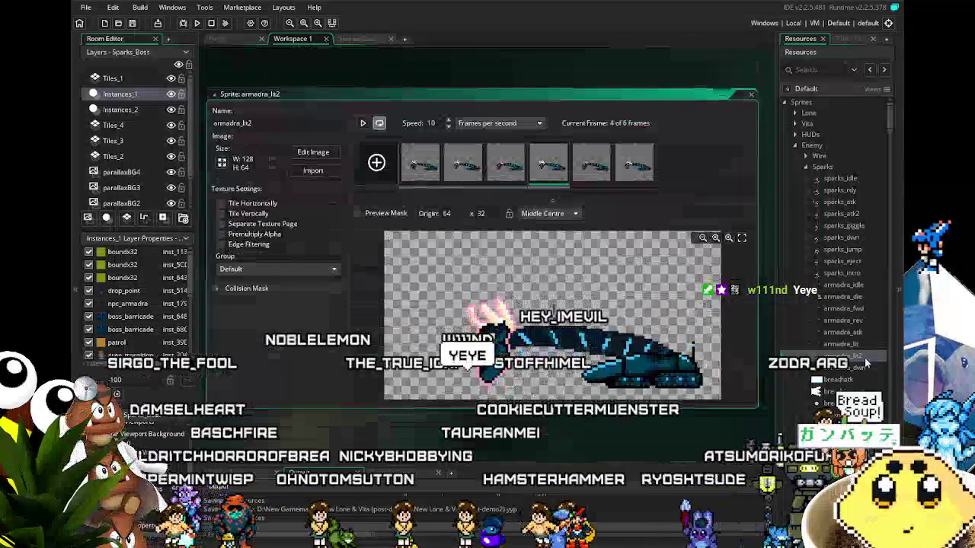
{"action": "left_click", "coordinate": [364, 123]}
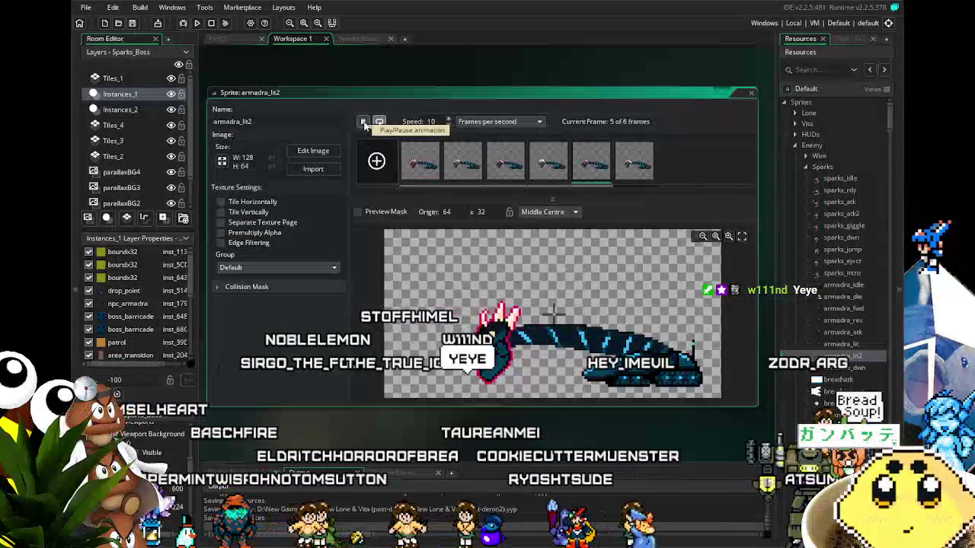
{"action": "left_click", "coordinate": [364, 123]}
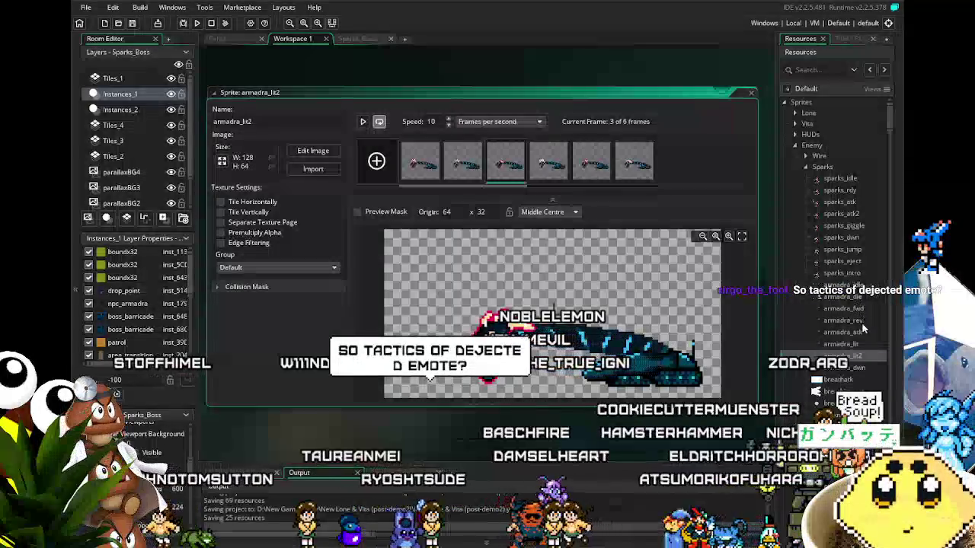
{"action": "double_click", "coordinate": [845, 368]}
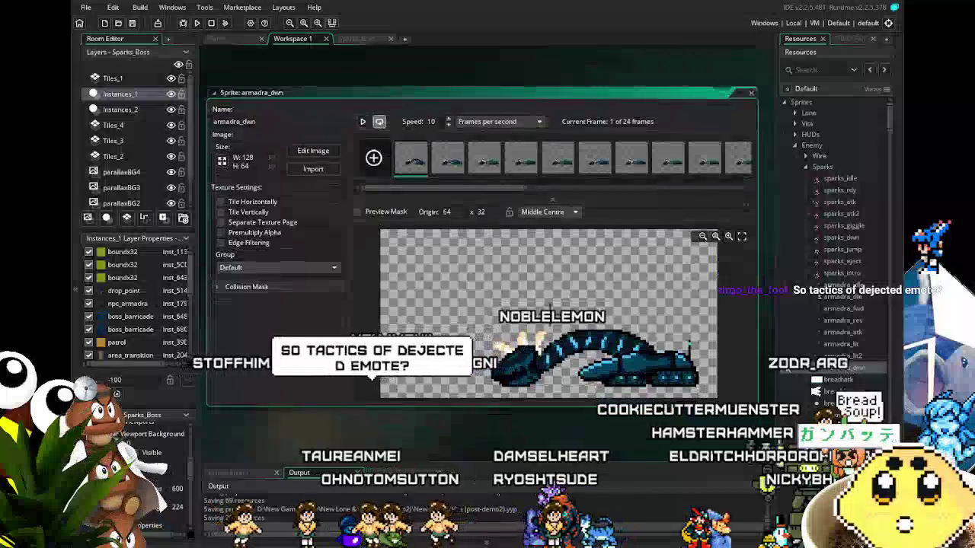
{"action": "left_click", "coordinate": [452, 159]}
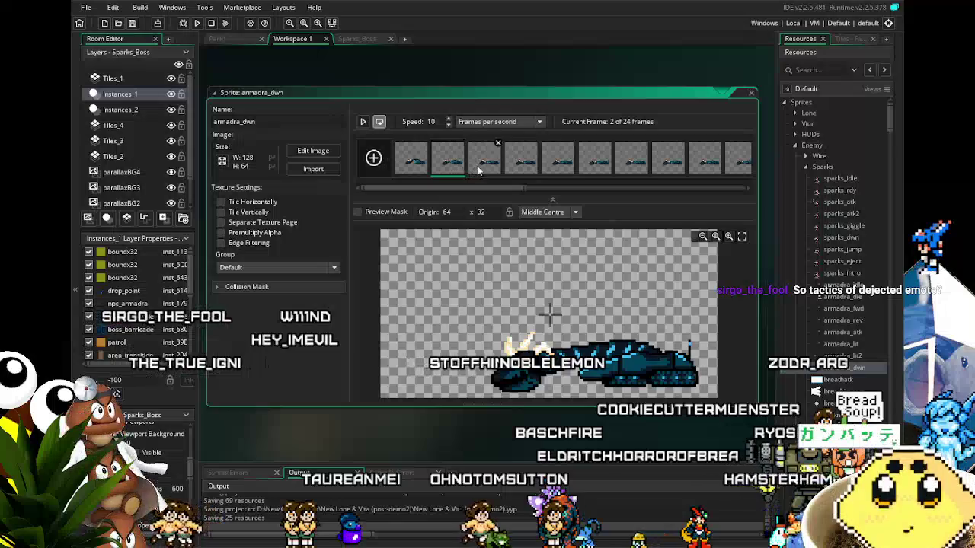
{"action": "left_click", "coordinate": [412, 173]}
{"action": "mouse_move", "coordinate": [474, 194]}
{"action": "left_mouse_down"}
{"action": "mouse_move", "coordinate": [735, 191]}
{"action": "mouse_move", "coordinate": [432, 194]}
{"action": "left_mouse_up"}
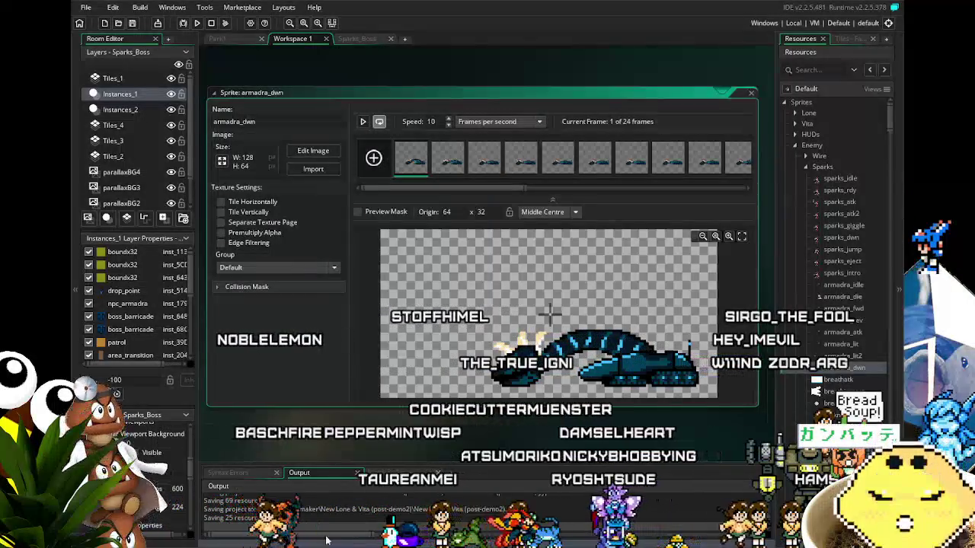
{"action": "left_click", "coordinate": [310, 170]}
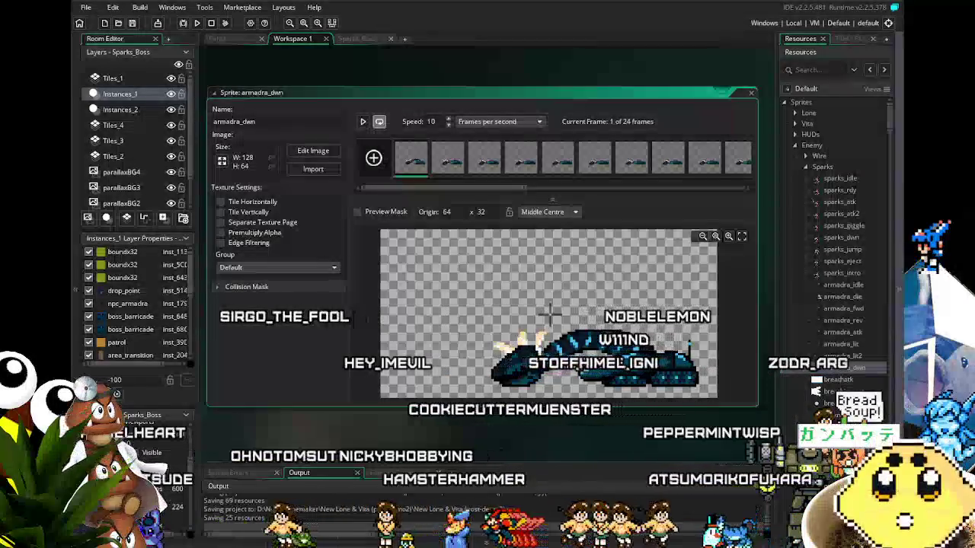
Step: In armadra.aseprite, play the Collapse animation zoomed in, then rewind to the first frame
{"action": "key", "text": "alt+Tab"}
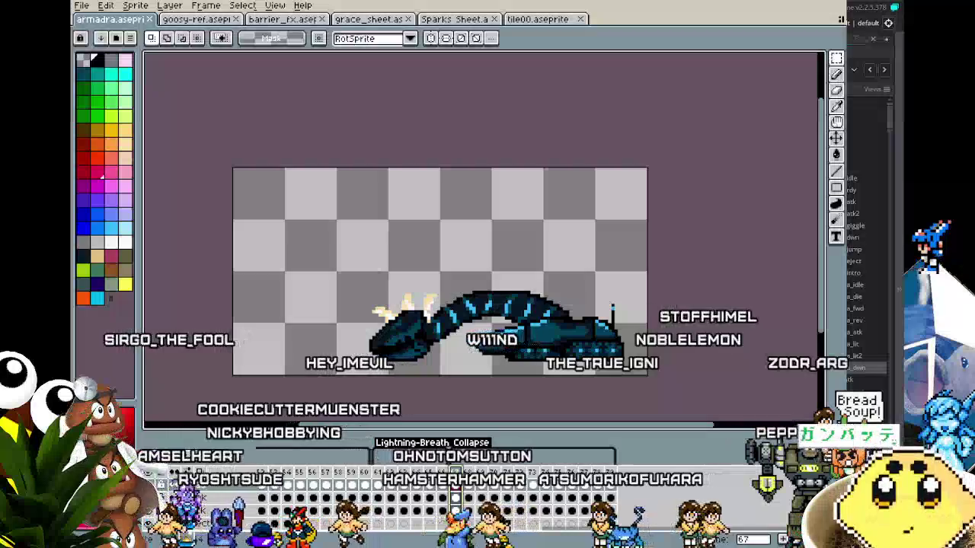
{"action": "key", "text": "Return"}
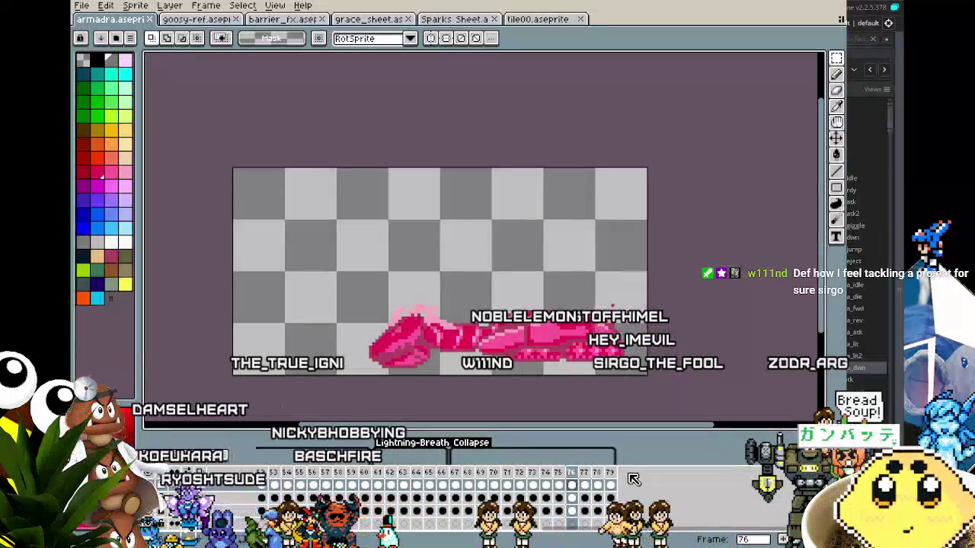
{"action": "scroll", "coordinate": [622, 395], "scroll_direction": "up", "scroll_amount": 2}
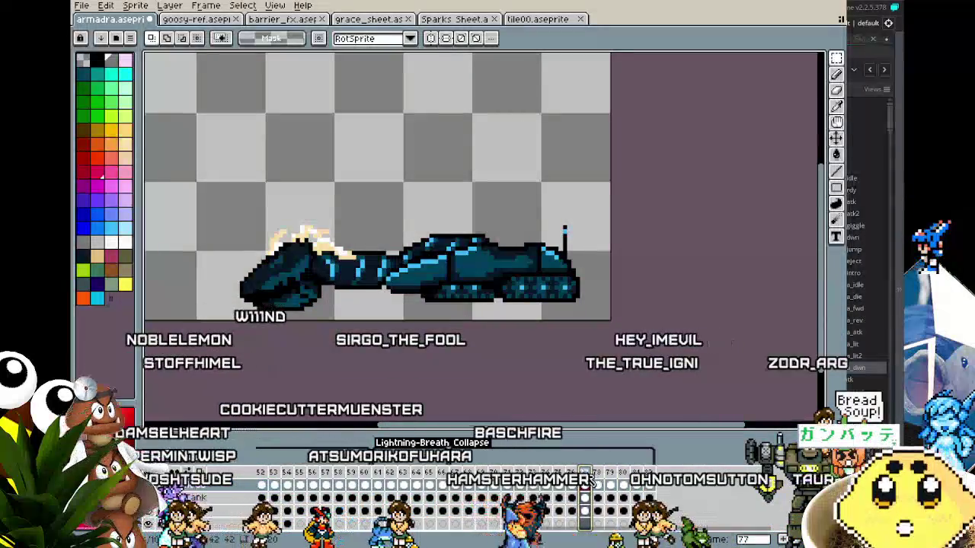
{"action": "key", "text": "Return"}
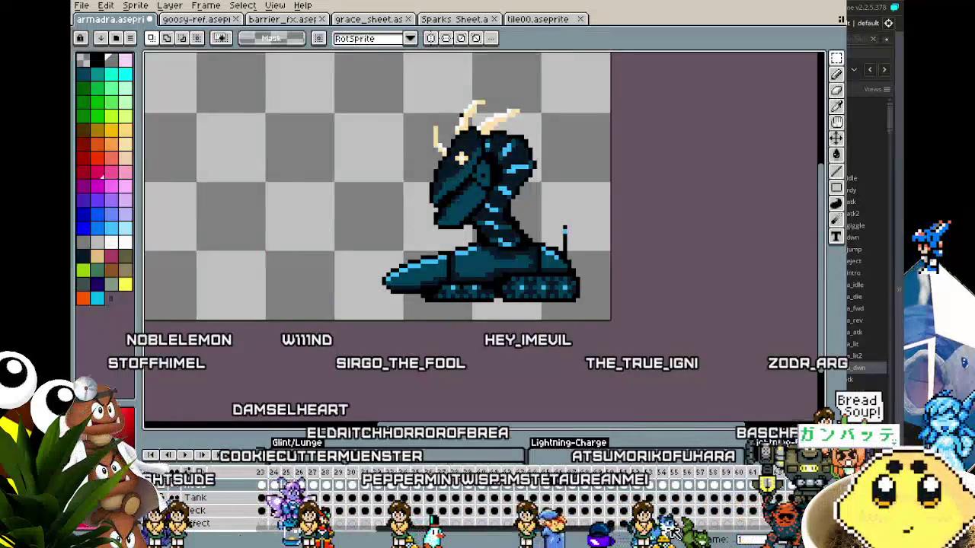
Step: Scrub to the collapse frames, compare pink frame 85 with teal frame 86, and open Export File
{"action": "left_click_drag", "start_coordinate": [549, 479], "coordinate": [762, 483]}
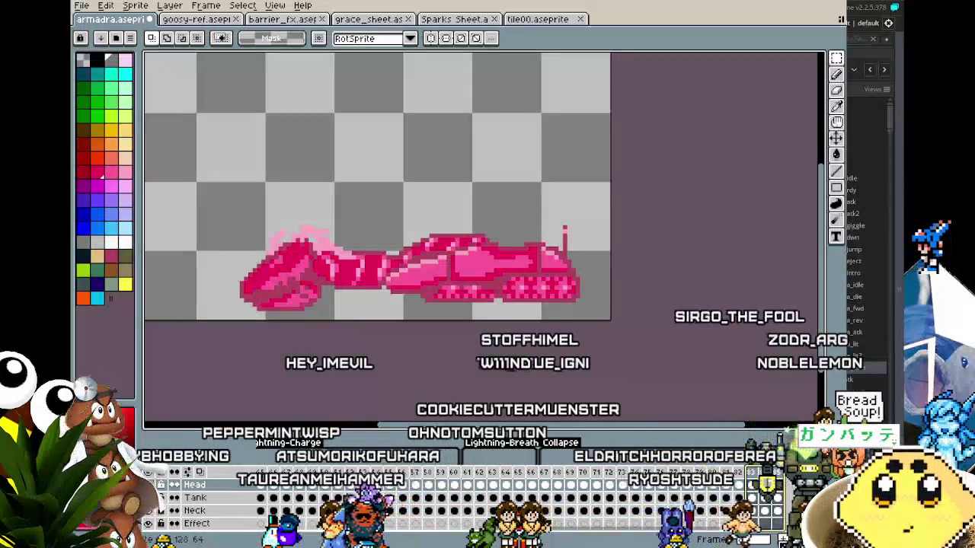
{"action": "left_click_drag", "start_coordinate": [761, 483], "coordinate": [765, 482]}
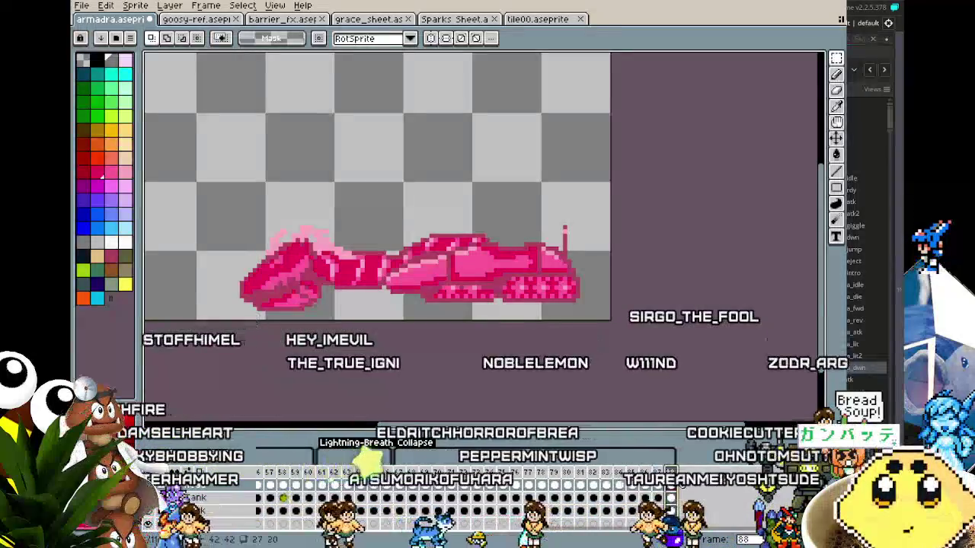
{"action": "key", "text": "Left"}
{"action": "key", "text": "Left"}
{"action": "key", "text": "Left"}
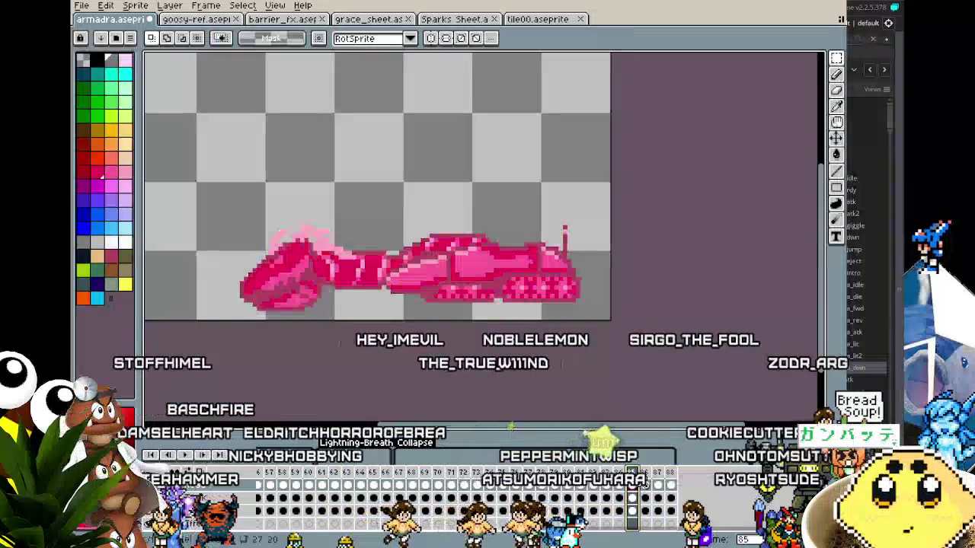
{"action": "key", "text": "Right"}
{"action": "key", "text": "Right"}
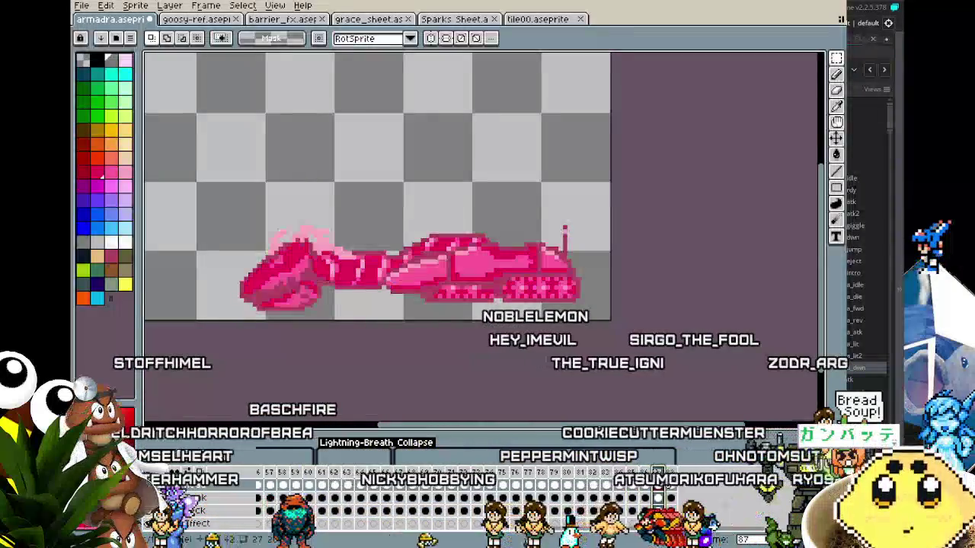
{"action": "left_click", "coordinate": [644, 481]}
{"action": "left_click", "coordinate": [633, 482]}
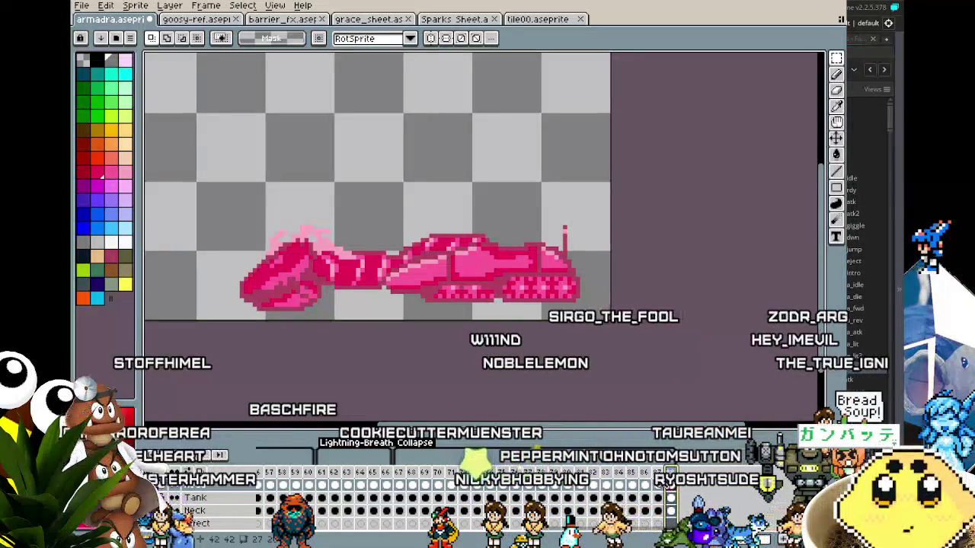
{"action": "left_click", "coordinate": [644, 482]}
{"action": "left_click", "coordinate": [633, 482]}
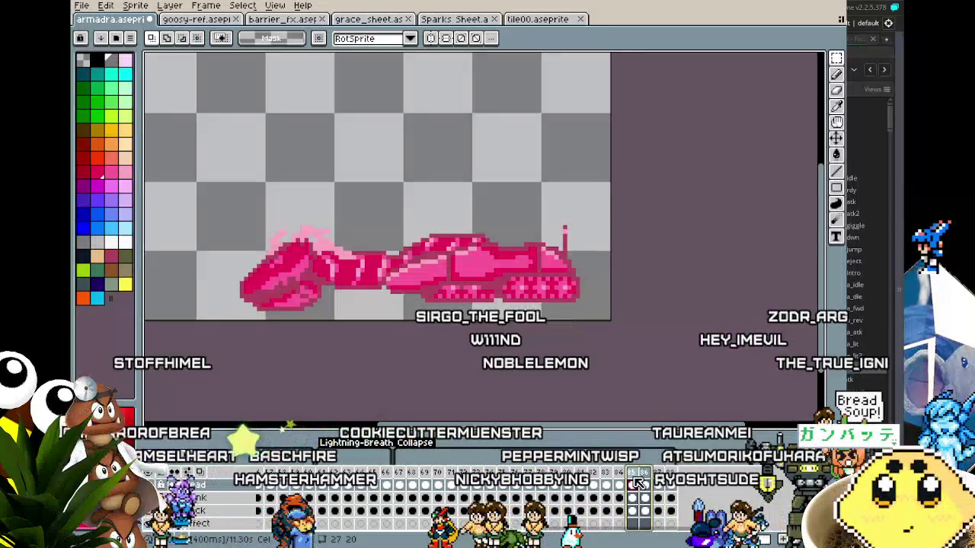
{"action": "left_click", "coordinate": [644, 482]}
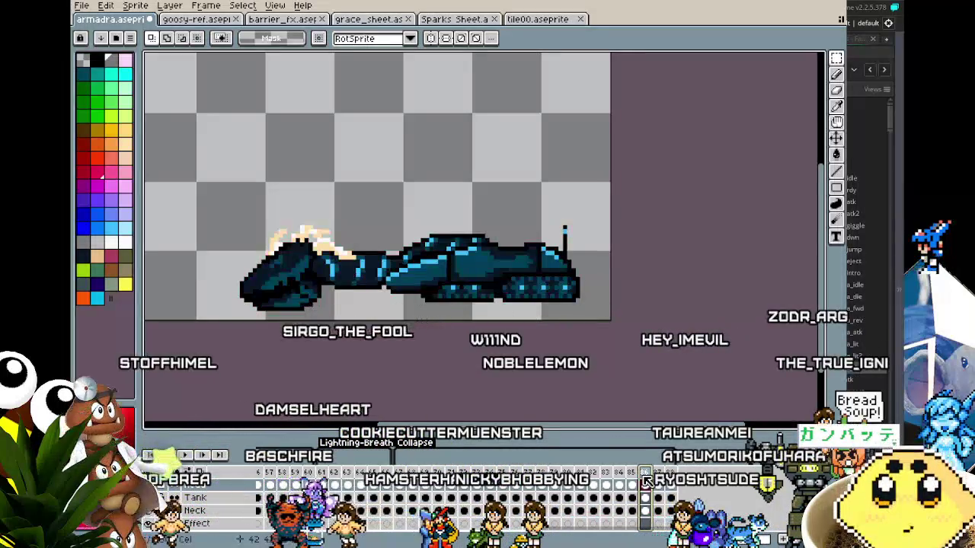
{"action": "left_click", "coordinate": [633, 482]}
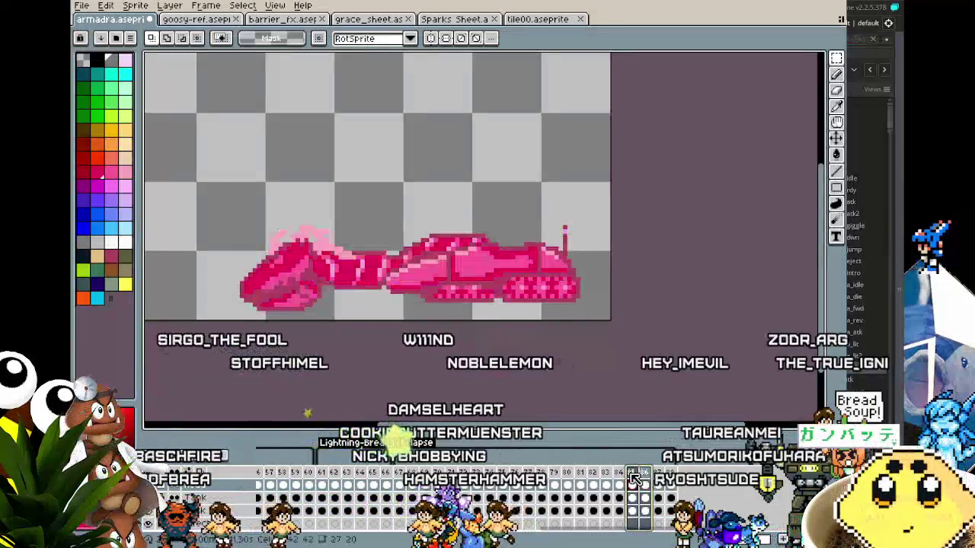
{"action": "key", "text": "ctrl+alt+shift+s"}
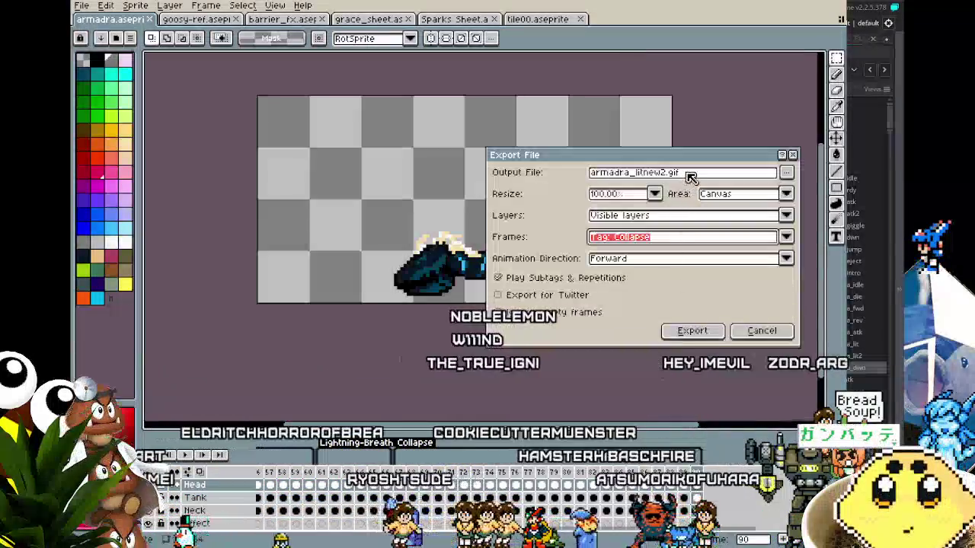
Step: Rename the output to armadra_collapsenew and export the Collapse tag as a GIF, accepting the overwrite
{"action": "left_click_drag", "start_coordinate": [636, 183], "coordinate": [639, 183]}
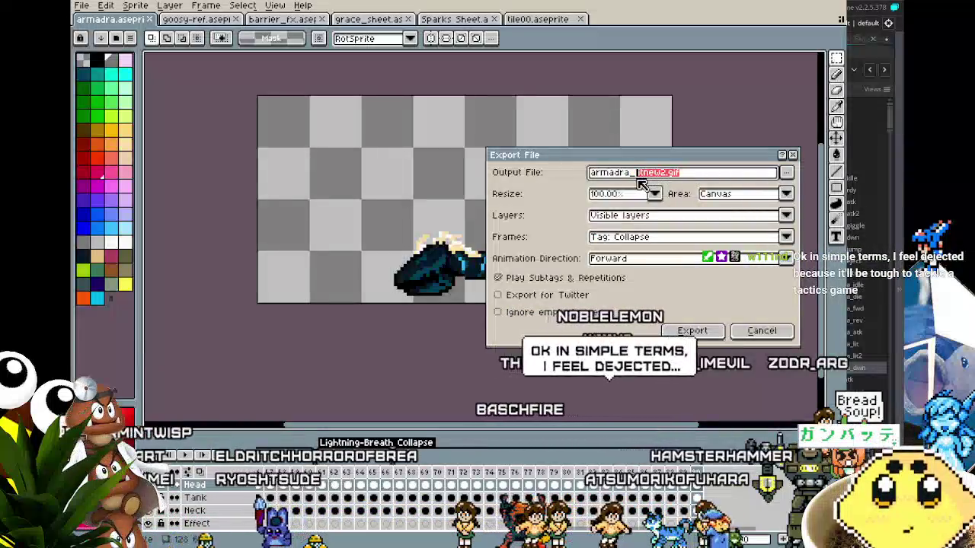
{"action": "type", "text": "co"}
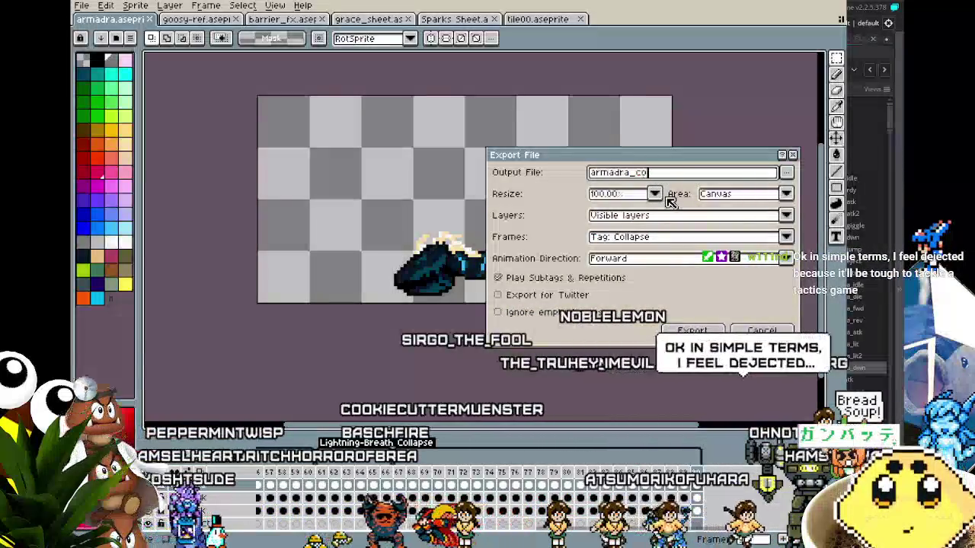
{"action": "type", "text": "llapsenew"}
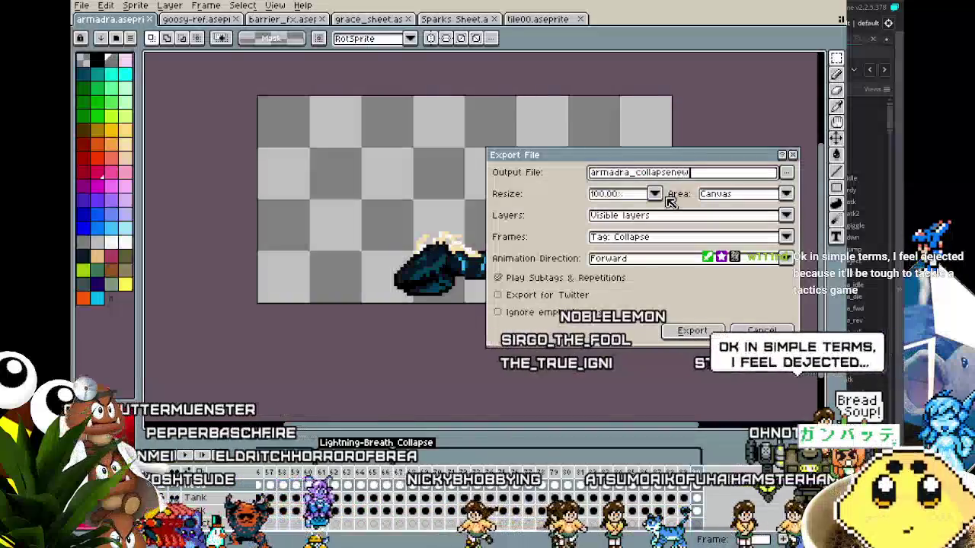
{"action": "key", "text": "Return"}
{"action": "key", "text": "Return"}
{"action": "key", "text": "Return"}
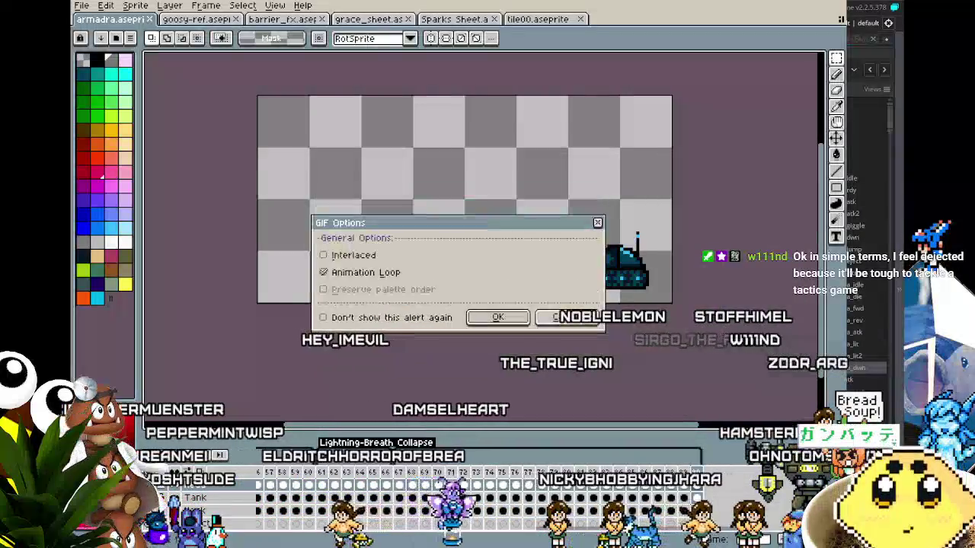
{"action": "key", "text": "Return"}
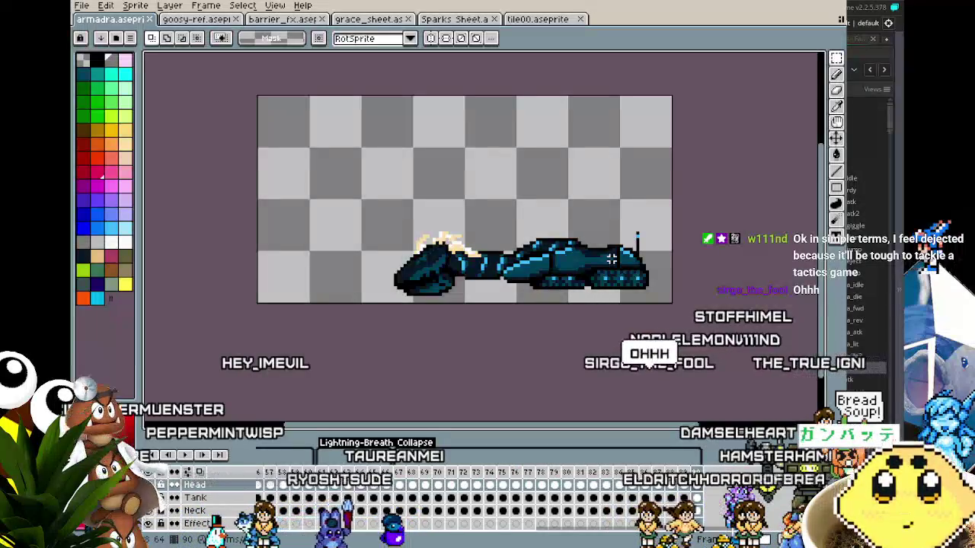
Step: Zoom and pan around the fallen serpent-tank's final frame, then return to GameMaker's armadra_dwn editor
{"action": "scroll", "coordinate": [611, 260], "scroll_direction": "up", "scroll_amount": 1}
{"action": "scroll", "coordinate": [431, 335], "scroll_direction": "right", "scroll_amount": 2}
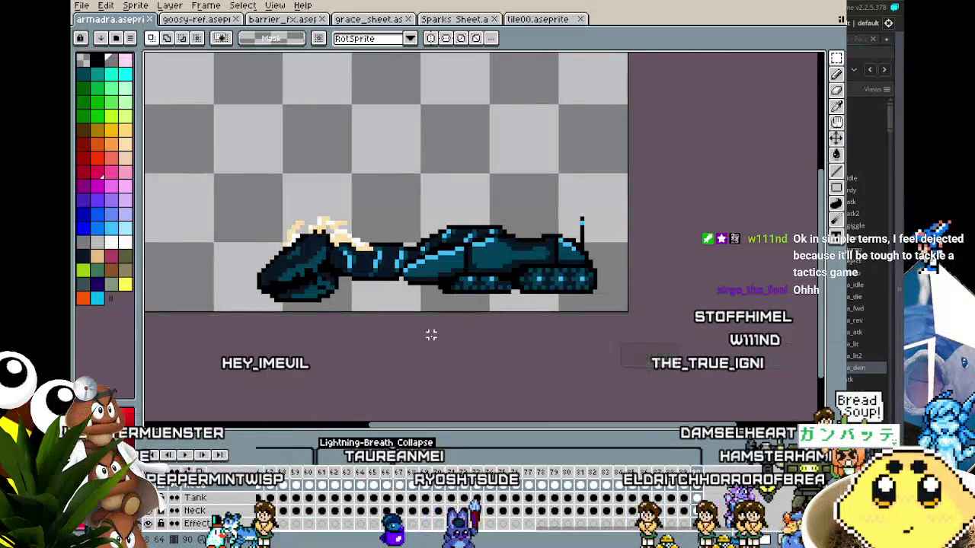
{"action": "scroll", "coordinate": [431, 335], "scroll_direction": "down", "scroll_amount": 2}
{"action": "scroll", "coordinate": [431, 335], "scroll_direction": "up", "scroll_amount": 1}
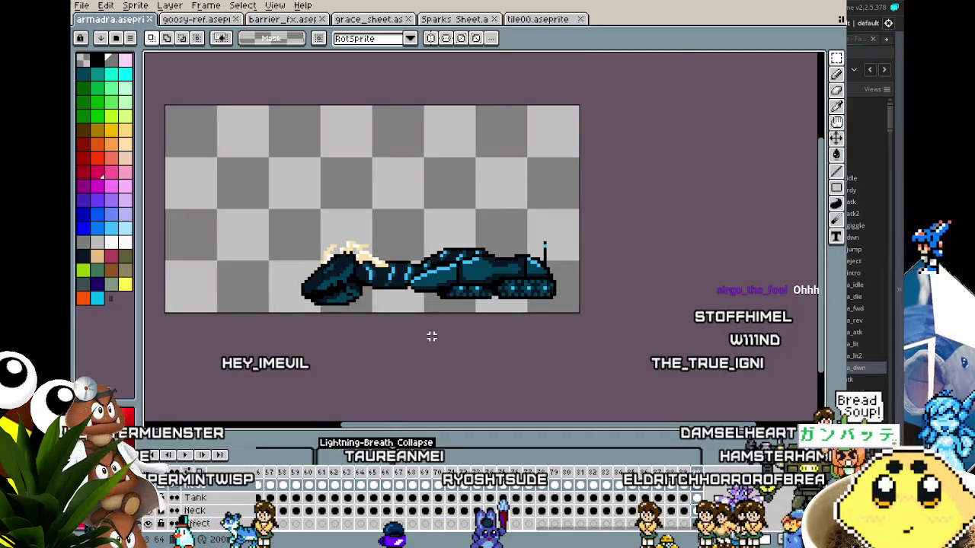
{"action": "scroll", "coordinate": [431, 335], "scroll_direction": "up", "scroll_amount": 1}
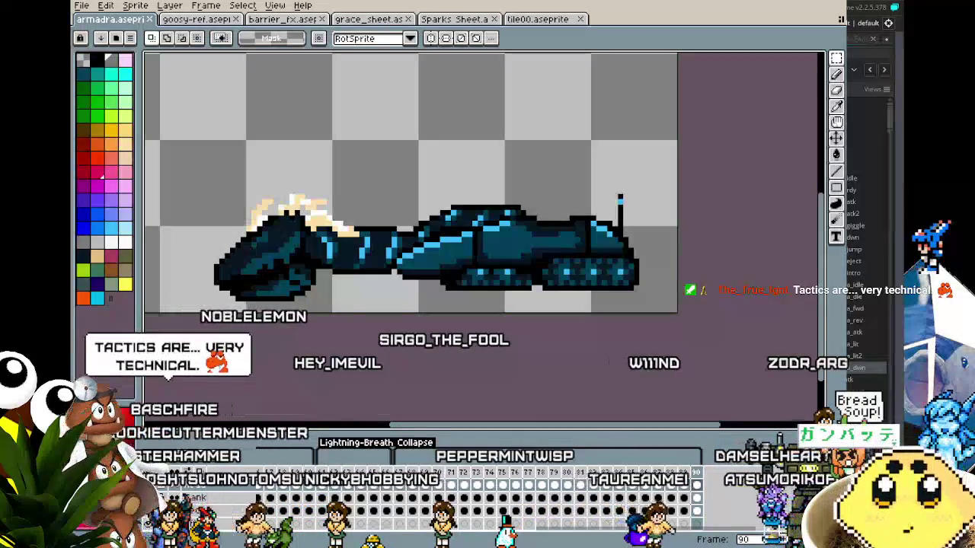
{"action": "key", "text": "alt+Tab"}
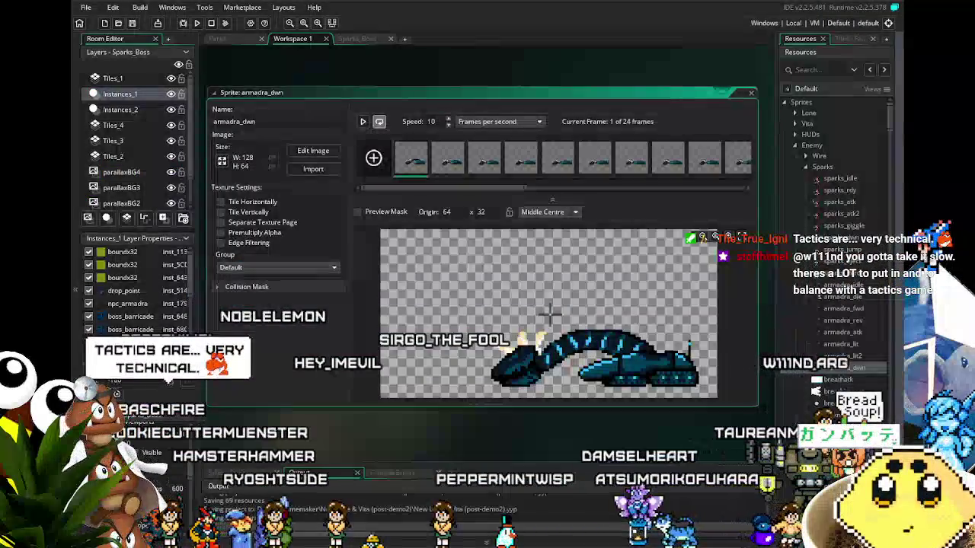
Step: Reposition the sprite workspace and look over the open Park1 room editor tab
{"action": "left_click", "coordinate": [309, 435]}
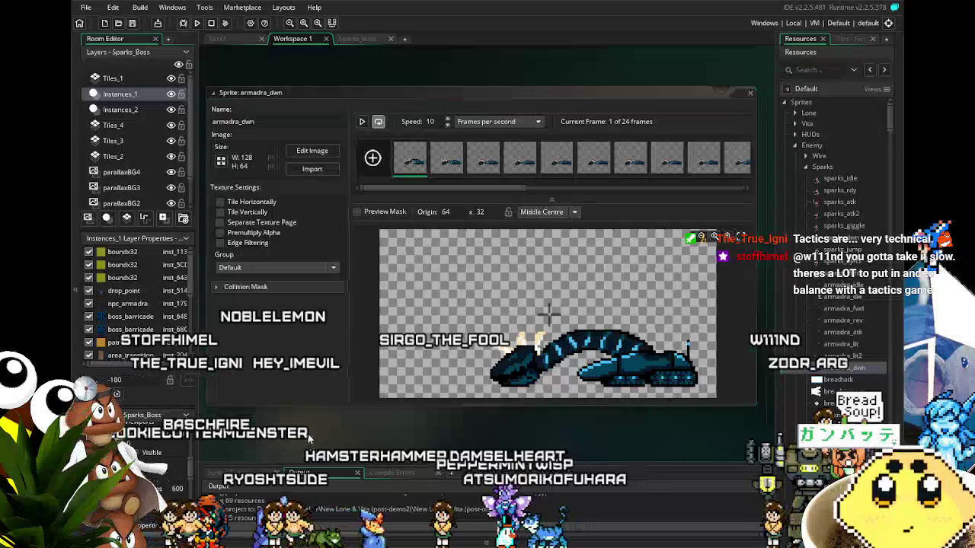
{"action": "left_click_drag", "start_coordinate": [310, 435], "coordinate": [310, 404]}
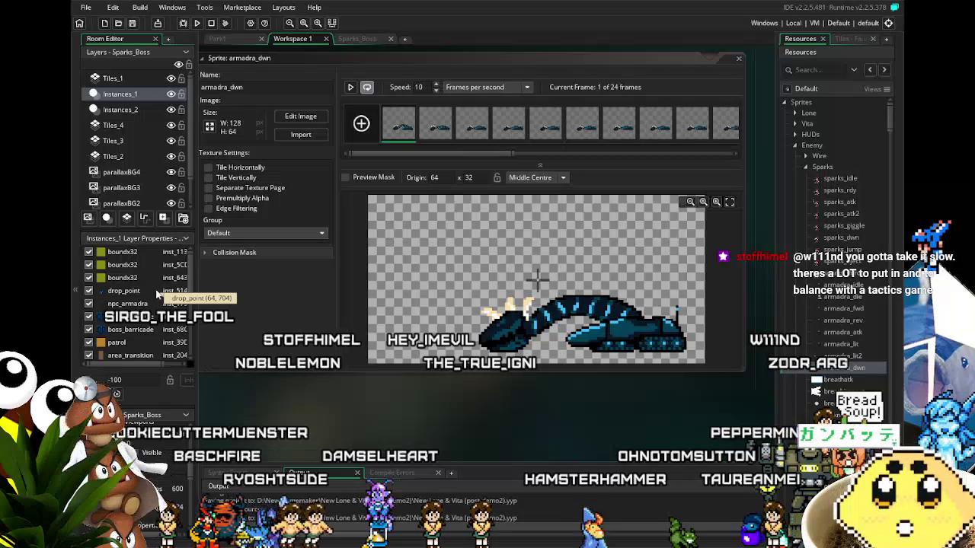
{"action": "left_click_drag", "start_coordinate": [289, 414], "coordinate": [254, 413]}
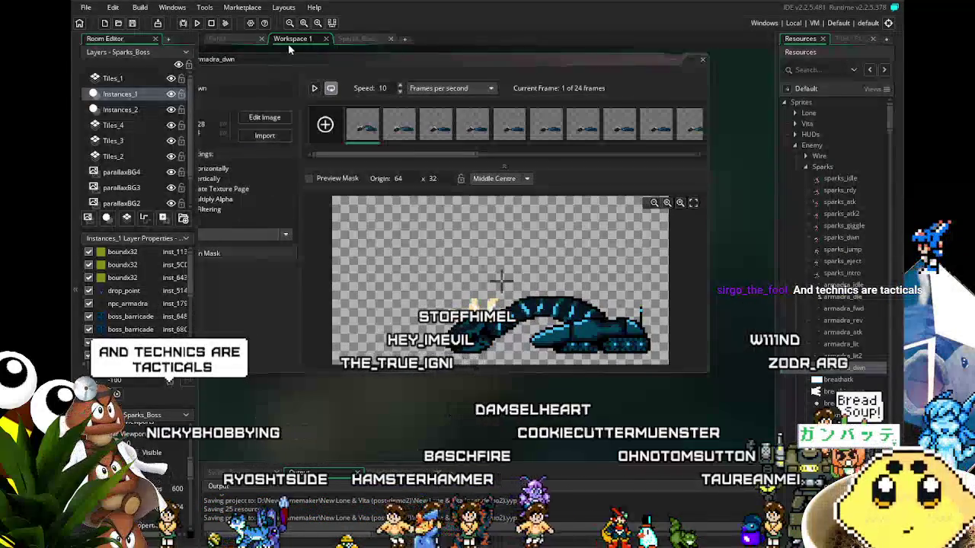
{"action": "left_click", "coordinate": [358, 39]}
{"action": "left_click", "coordinate": [301, 39]}
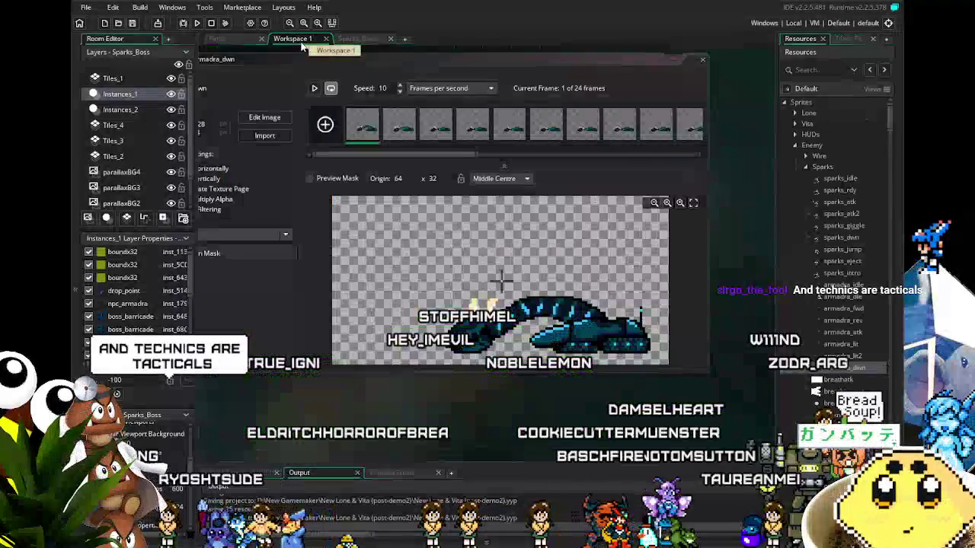
{"action": "key", "text": "ctrl+Tab"}
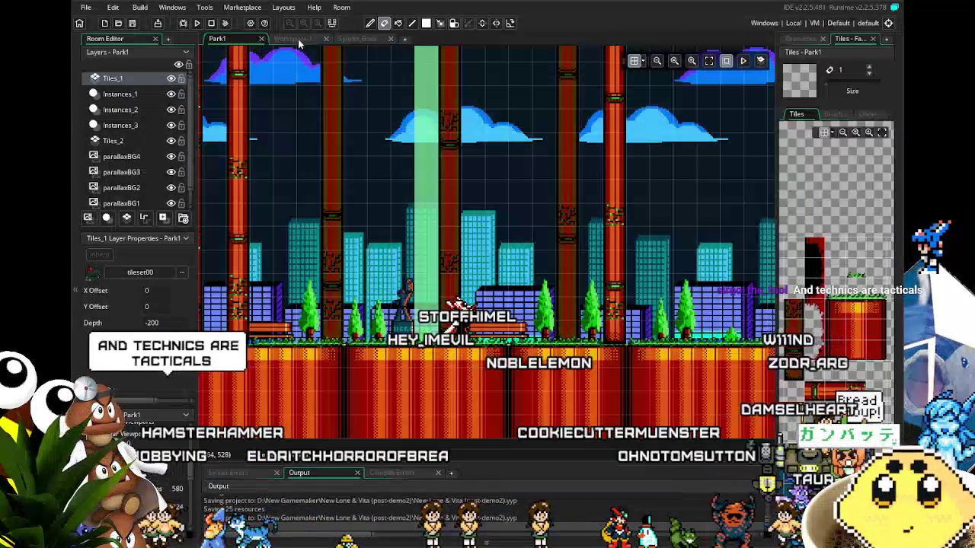
{"action": "left_click", "coordinate": [300, 41]}
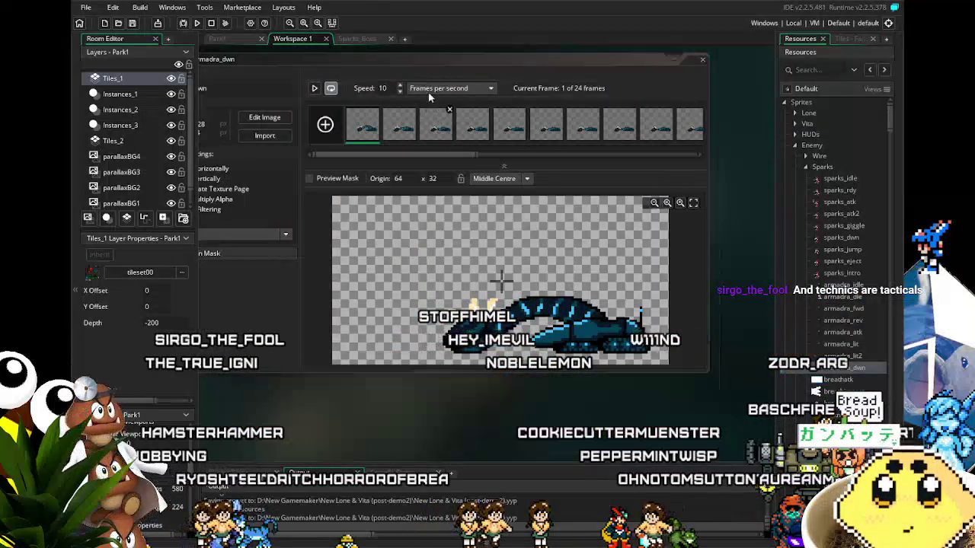
Step: Switch to the Sparks_Boss room, then open armadra_dwn from the resource tree's Sprites > Enemy
{"action": "left_click", "coordinate": [366, 39]}
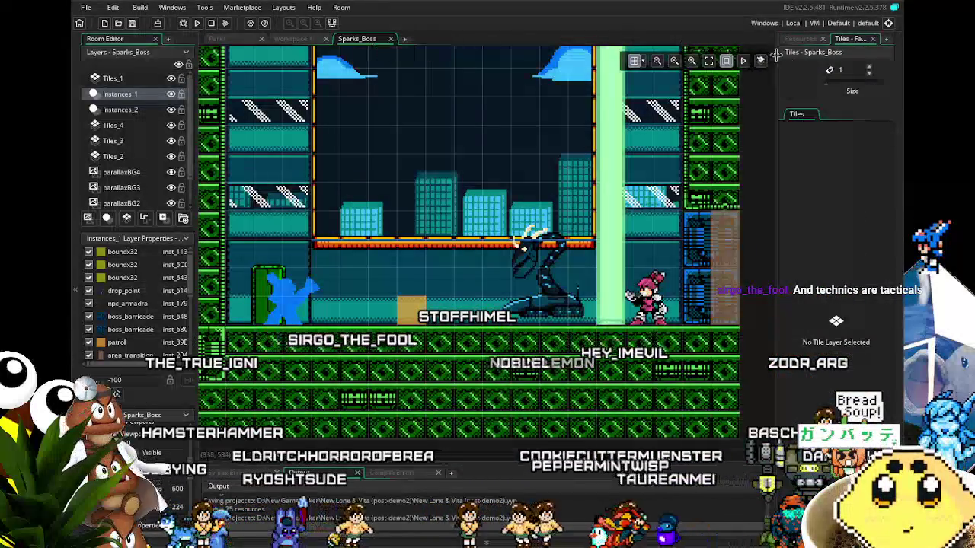
{"action": "left_click", "coordinate": [799, 39]}
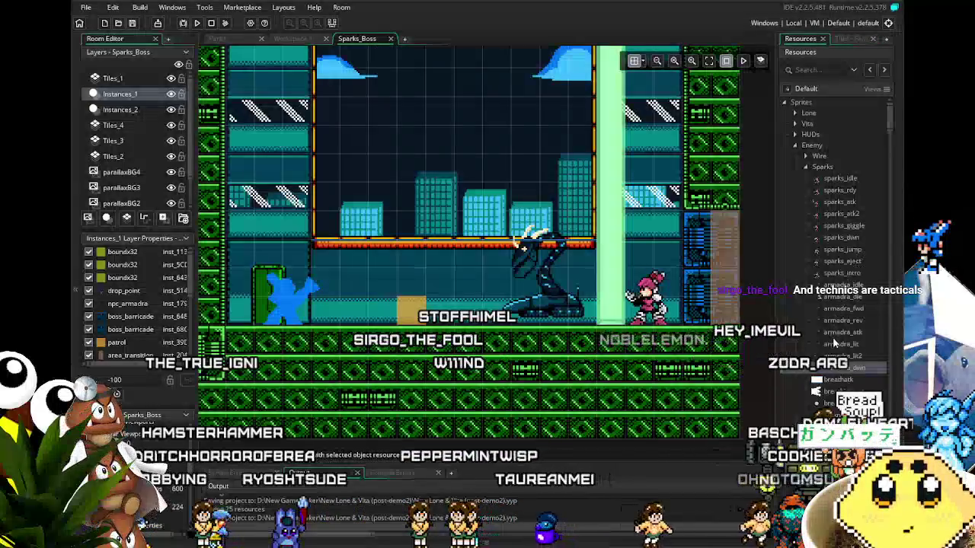
{"action": "double_click", "coordinate": [841, 368]}
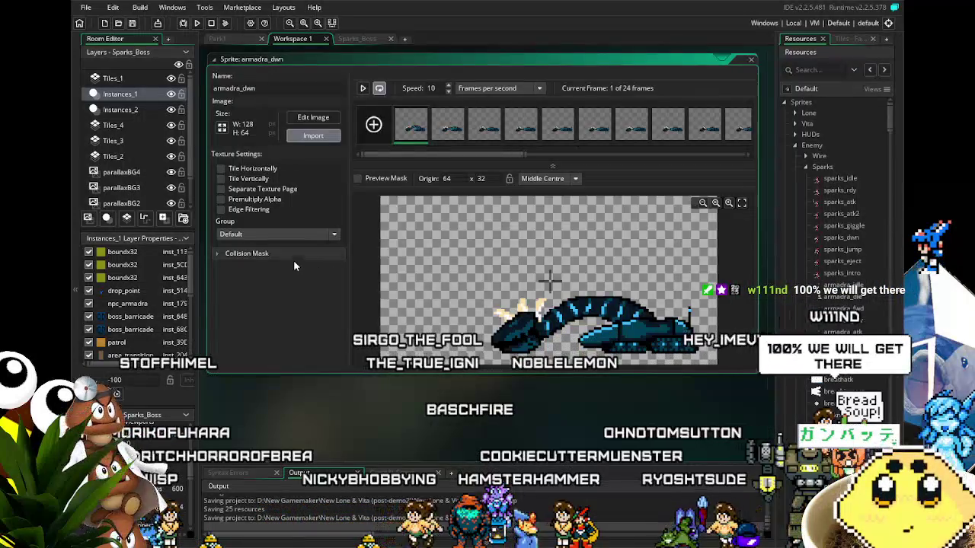
Step: Import new collapse frames into armadra_dwn, confirm the overwrite, and save the project
{"action": "left_click", "coordinate": [313, 135]}
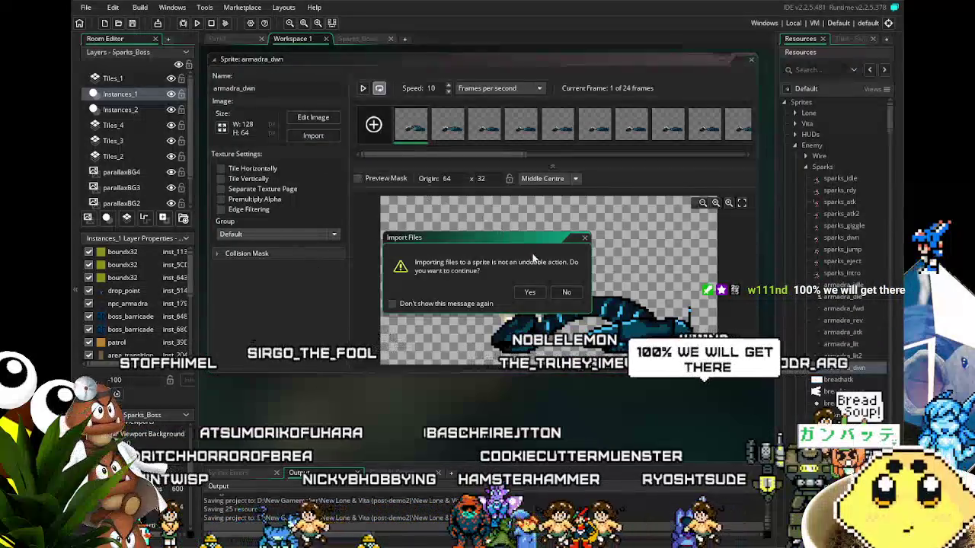
{"action": "left_click", "coordinate": [528, 292]}
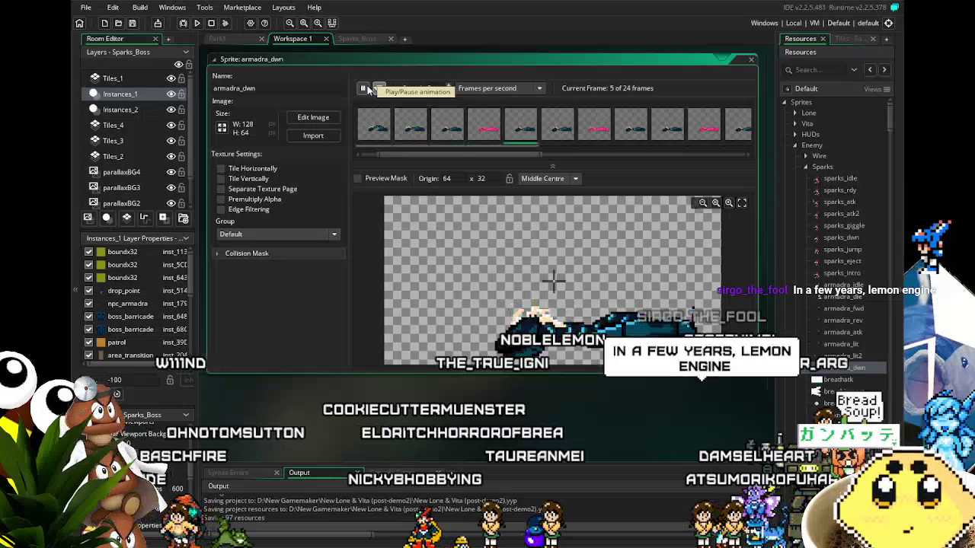
{"action": "left_click", "coordinate": [132, 23]}
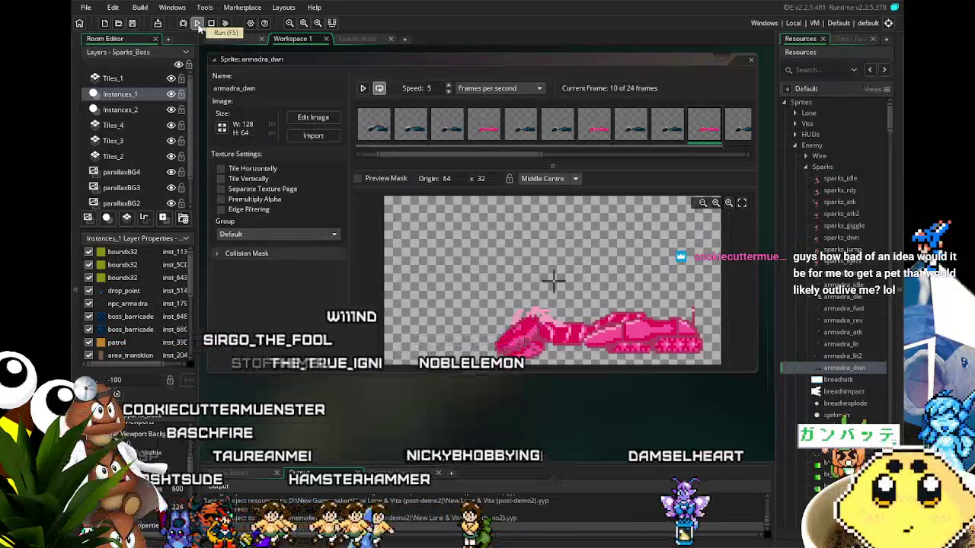
Step: Build and launch the Lone & Vita test run from the toolbar
{"action": "left_click", "coordinate": [197, 25]}
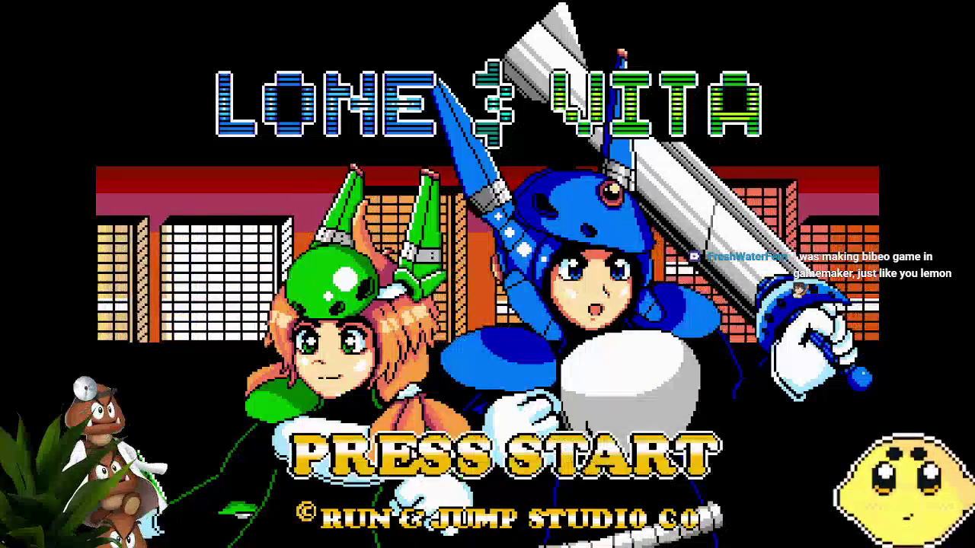
Step: Leave the title screen and start a SOLO game from Mode Select
{"action": "key", "text": "Return"}
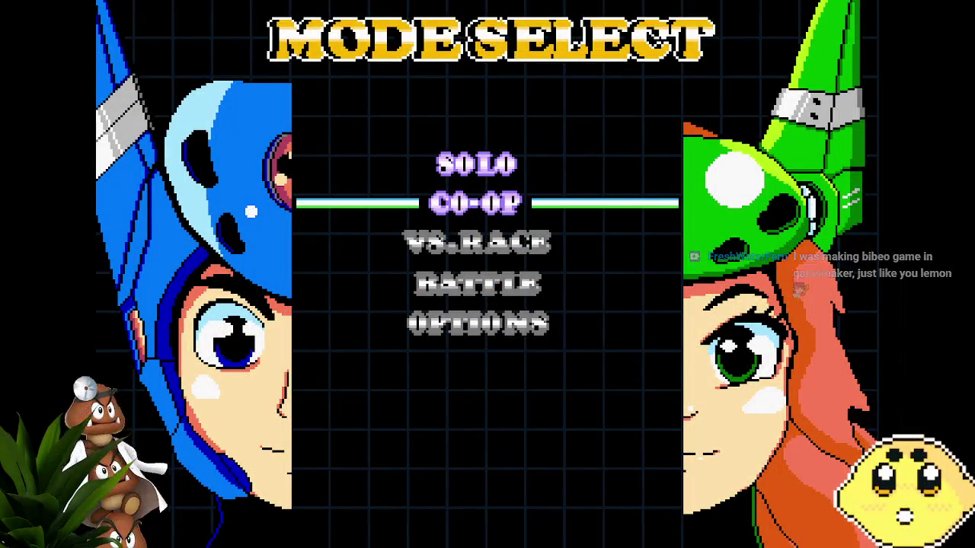
{"action": "key", "text": "Up"}
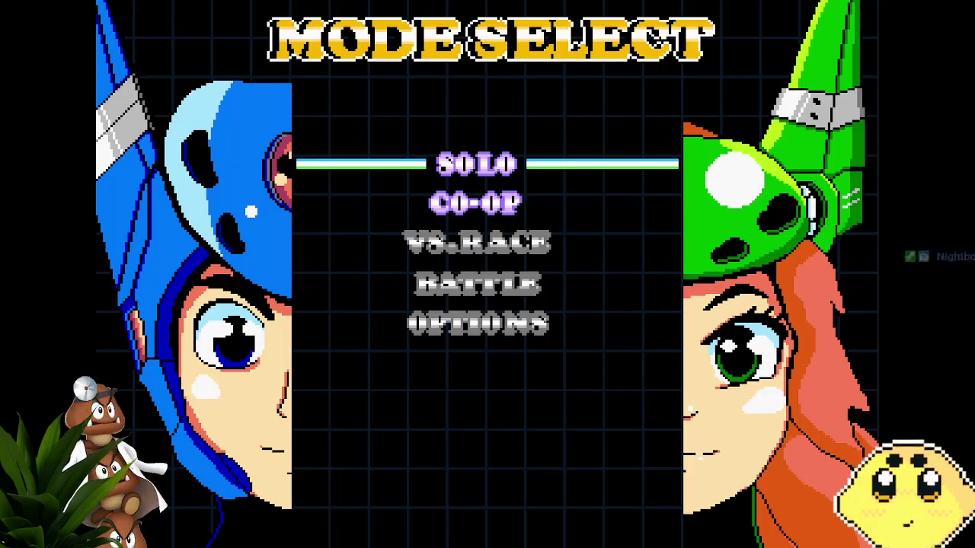
{"action": "key", "text": "Return"}
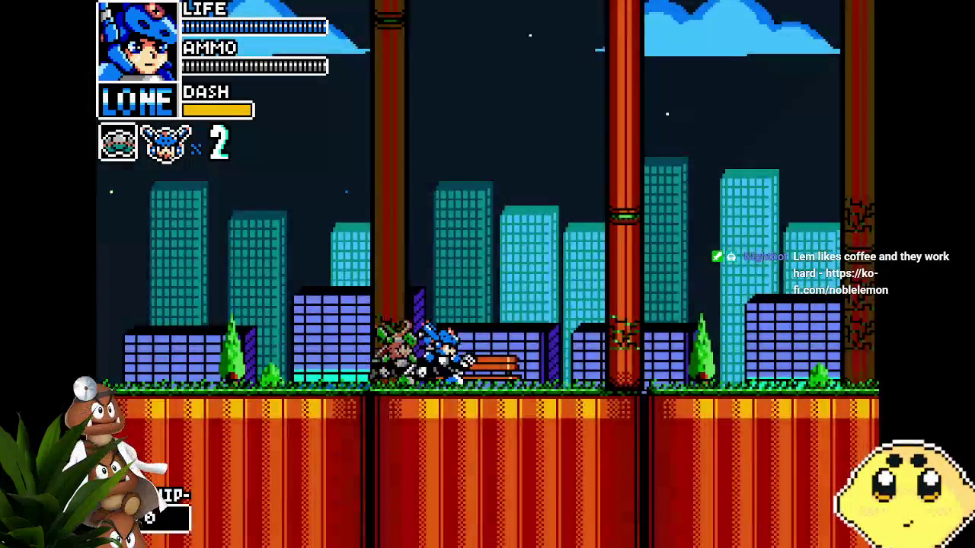
Step: Browse BGM and SFX volume in the pause Options, then resume and run right into the cutscene
{"action": "key", "text": "Escape"}
{"action": "key", "text": "Down"}
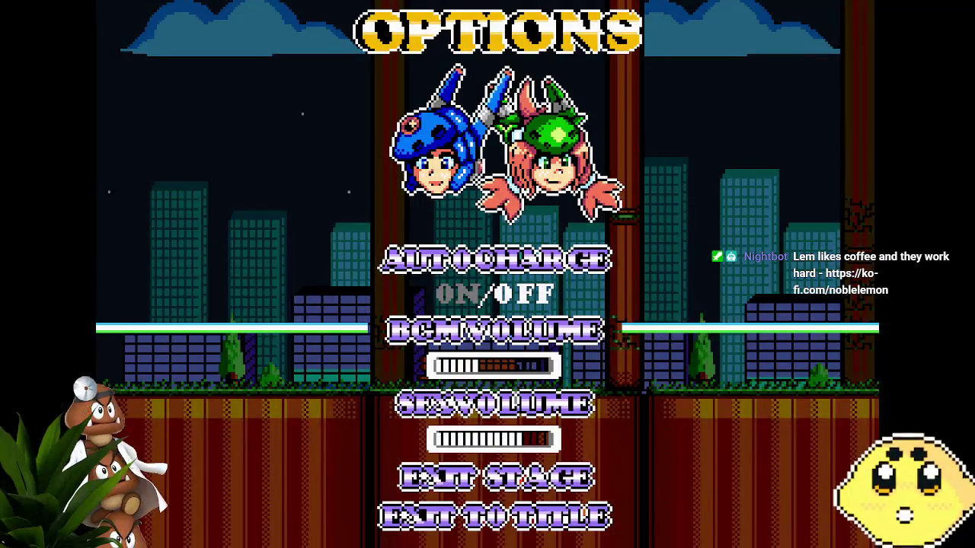
{"action": "key", "text": "Down"}
{"action": "key", "text": "Up"}
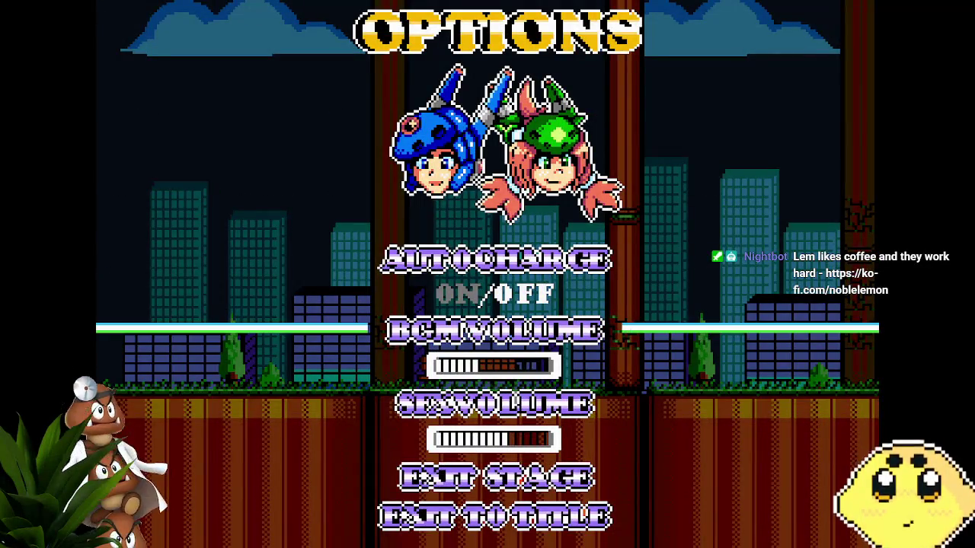
{"action": "key", "text": "Down"}
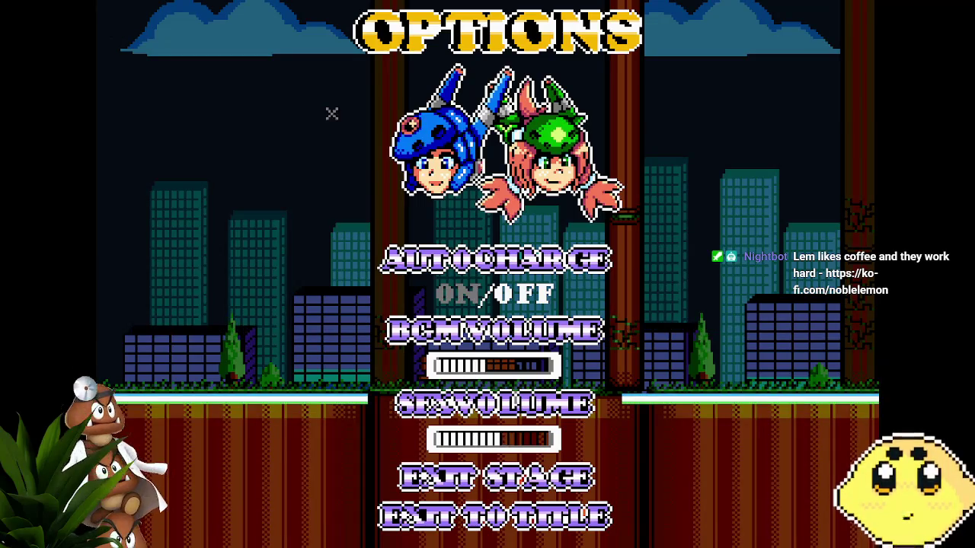
{"action": "key", "text": "Escape"}
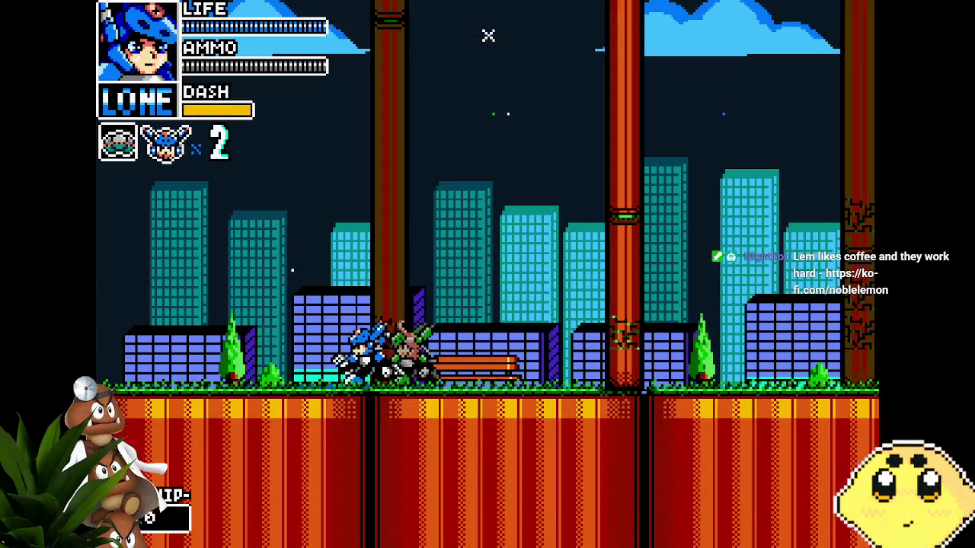
{"action": "key", "text": "Right"}
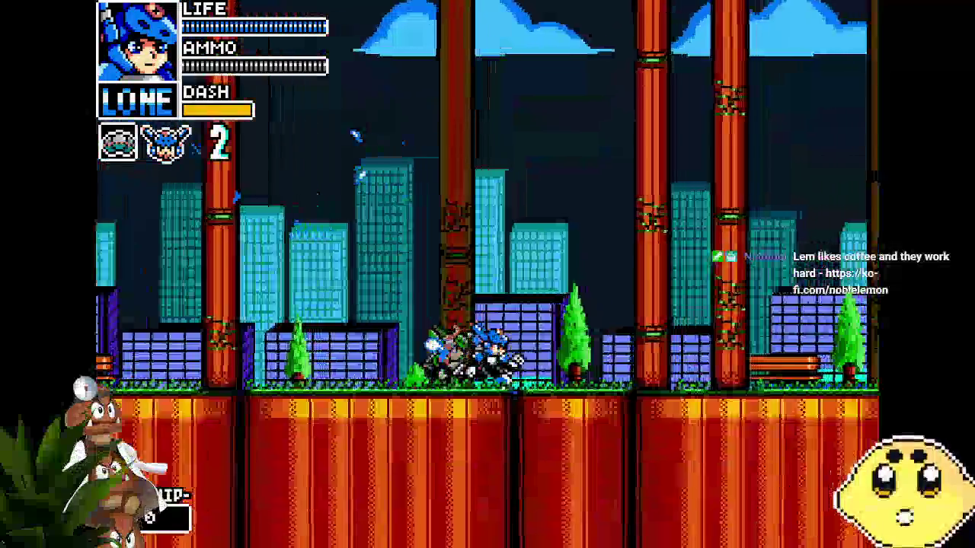
{"action": "key", "text": "Right"}
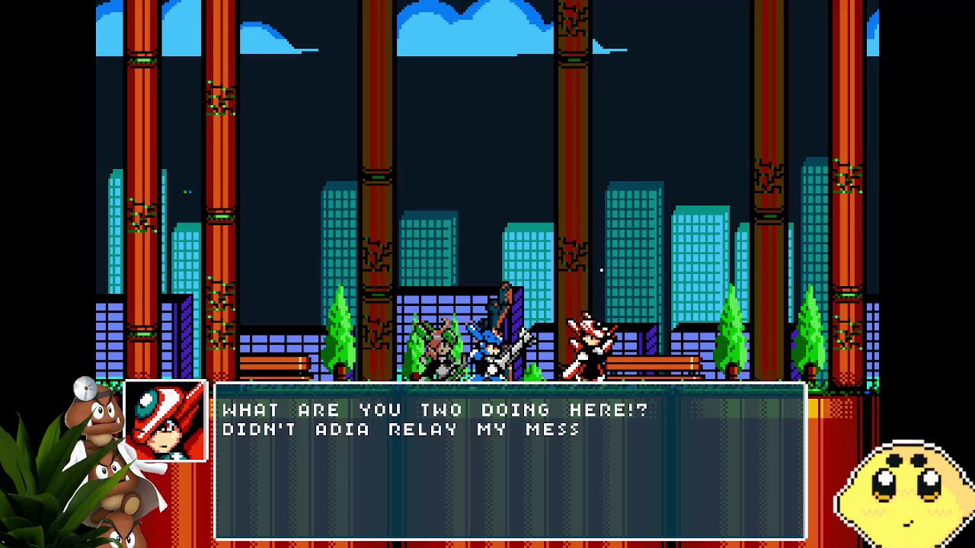
Step: Advance the park cutscene dialogue and resume play
{"action": "key", "text": "z"}
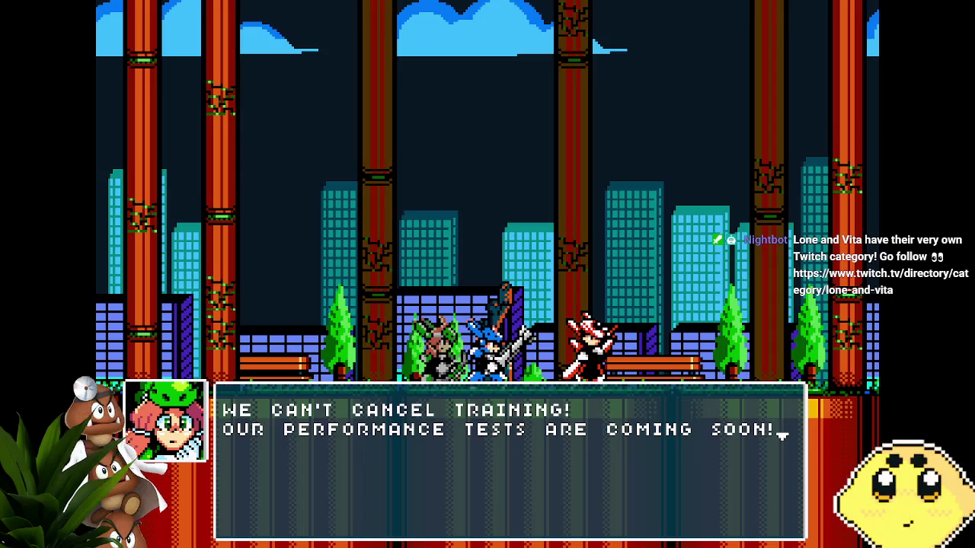
{"action": "key", "text": "z"}
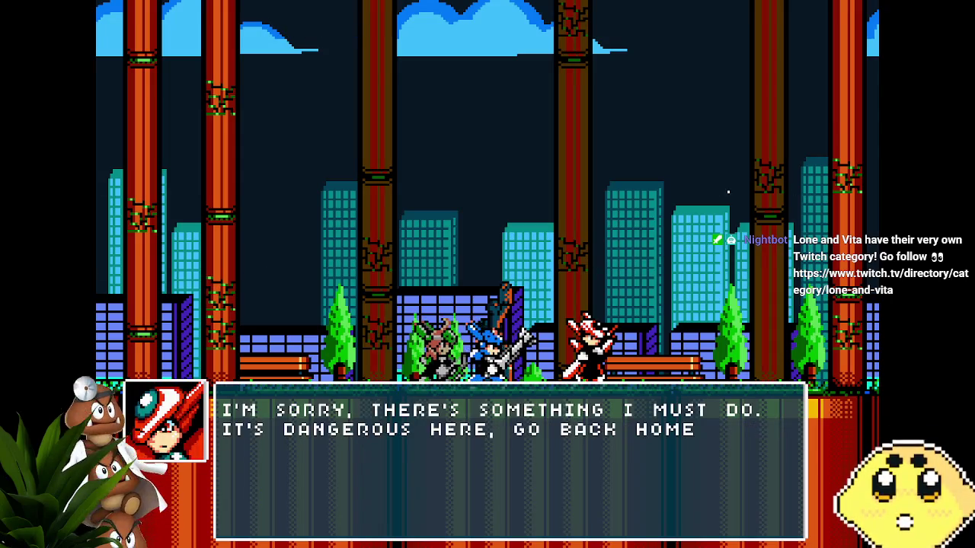
{"action": "key", "text": "z"}
{"action": "key", "text": "z"}
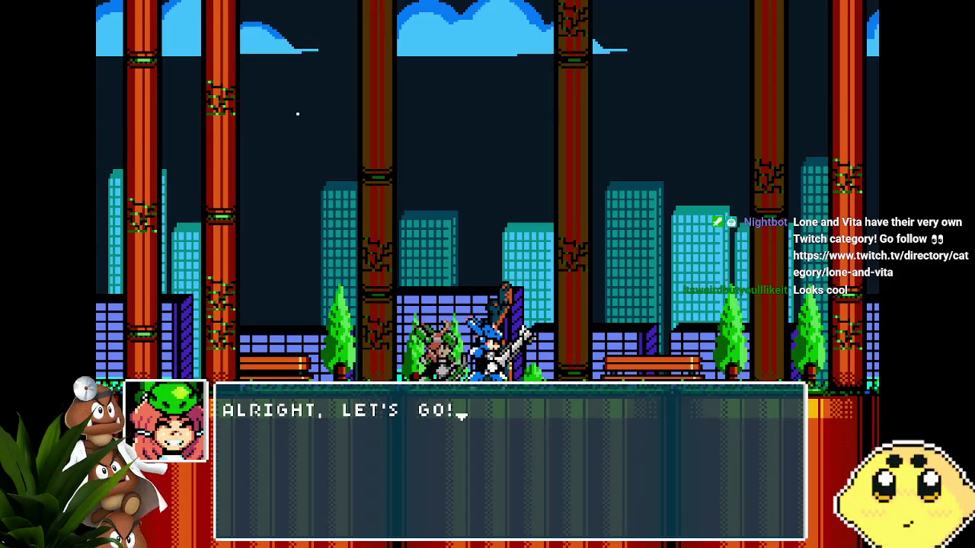
{"action": "key", "text": "z"}
Step: Run Lone right, jumping and slashing up onto the tall orange platform
{"action": "key", "text": "Right"}
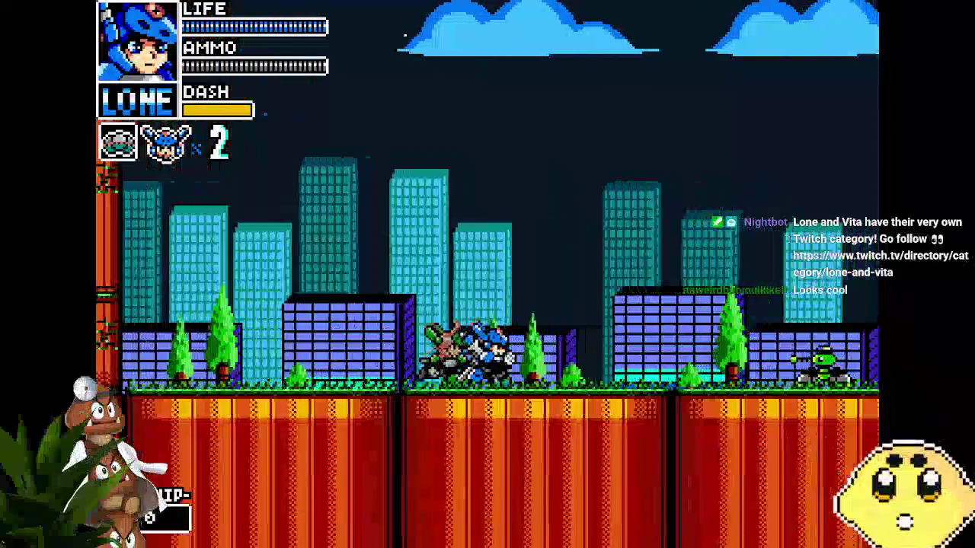
{"action": "key", "text": "z"}
{"action": "key", "text": "x"}
{"action": "key", "text": "Right"}
{"action": "key", "text": "z"}
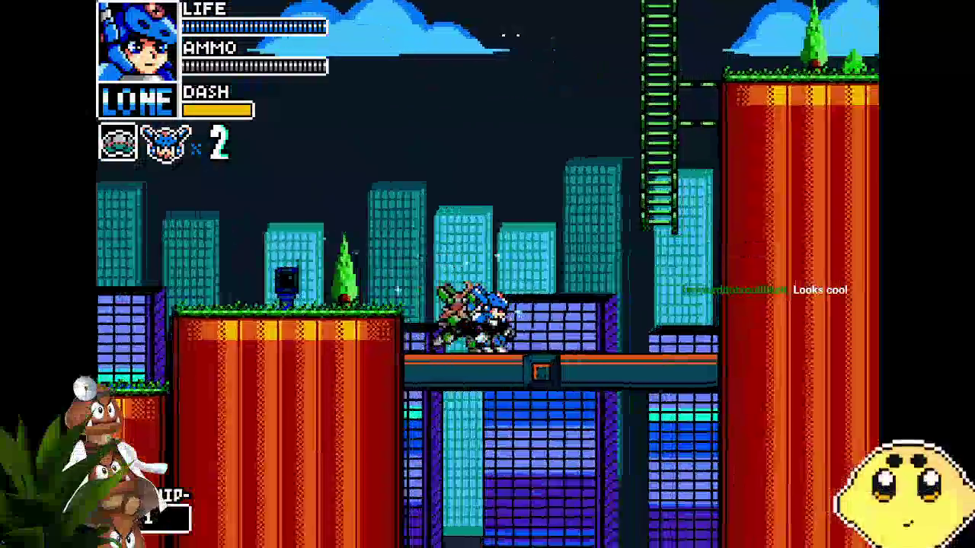
{"action": "key", "text": "z"}
{"action": "key", "text": "x"}
{"action": "key", "text": "z"}
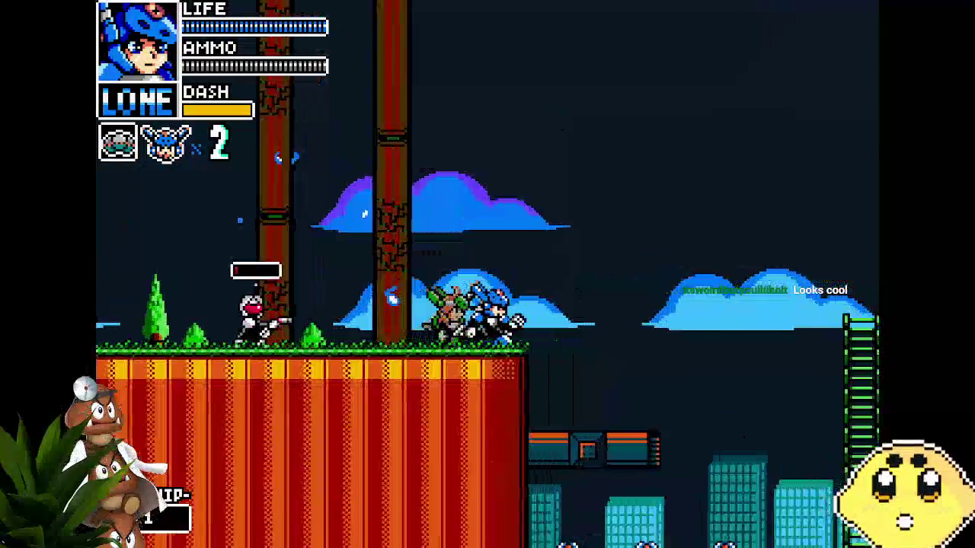
Step: Play as Vita, dashing right and firing green shots, then swap back to Lone
{"action": "key", "text": "c"}
{"action": "key", "text": "x"}
{"action": "key", "text": "Right"}
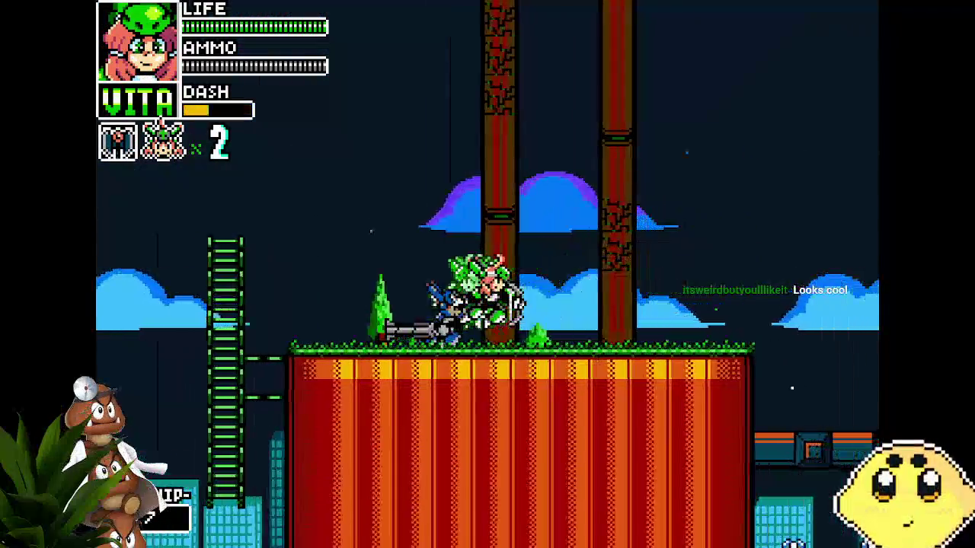
{"action": "key", "text": "z"}
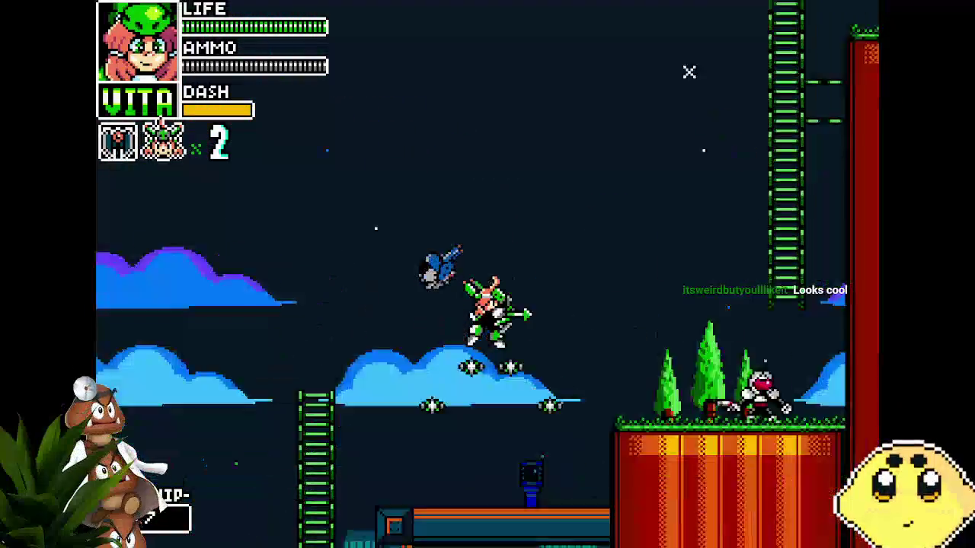
{"action": "key", "text": "x"}
{"action": "key", "text": "c"}
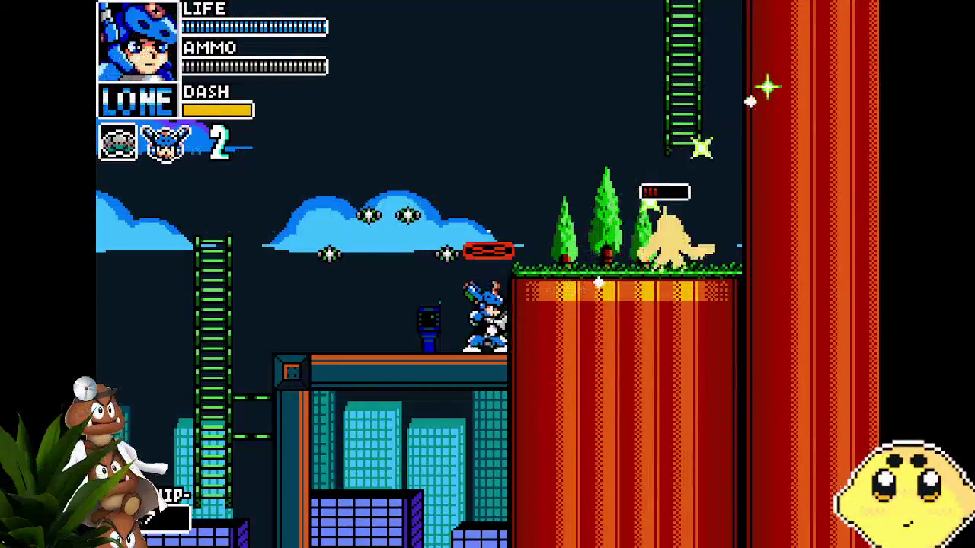
Step: Climb the ladder and cross the platforms right, destroying the yellow enemy
{"action": "key", "text": "z"}
{"action": "key", "text": "Up"}
{"action": "key", "text": "z"}
{"action": "key", "text": "Right"}
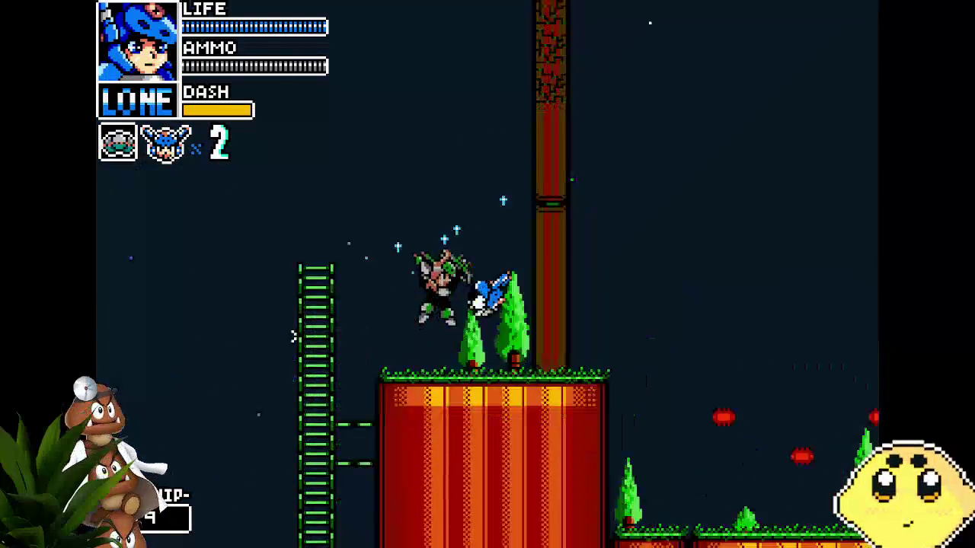
{"action": "key", "text": "z"}
{"action": "key", "text": "Right"}
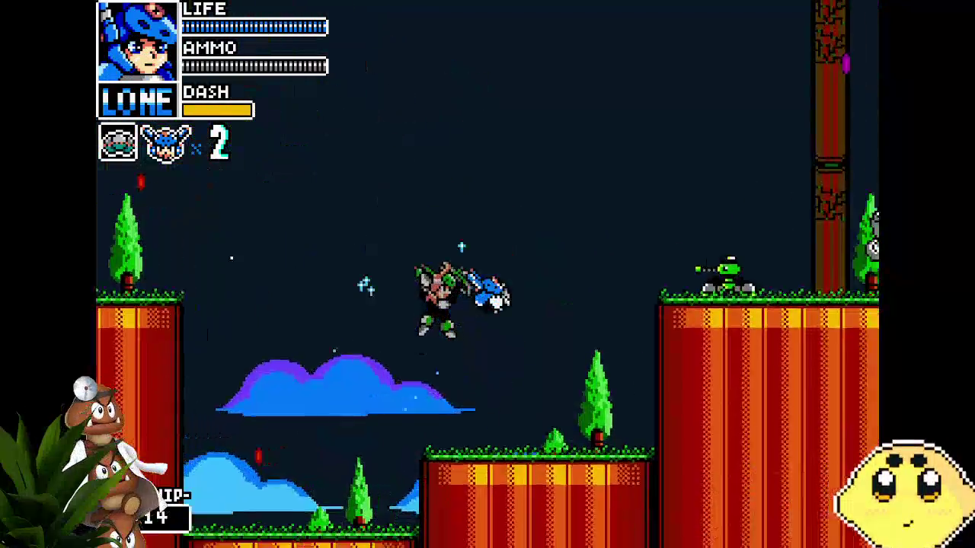
{"action": "key", "text": "Right"}
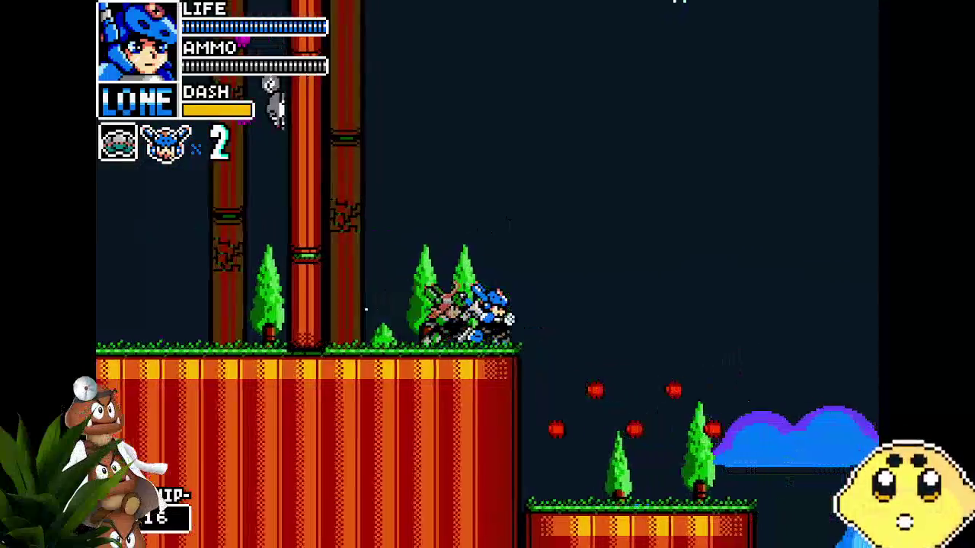
{"action": "key", "text": "Right"}
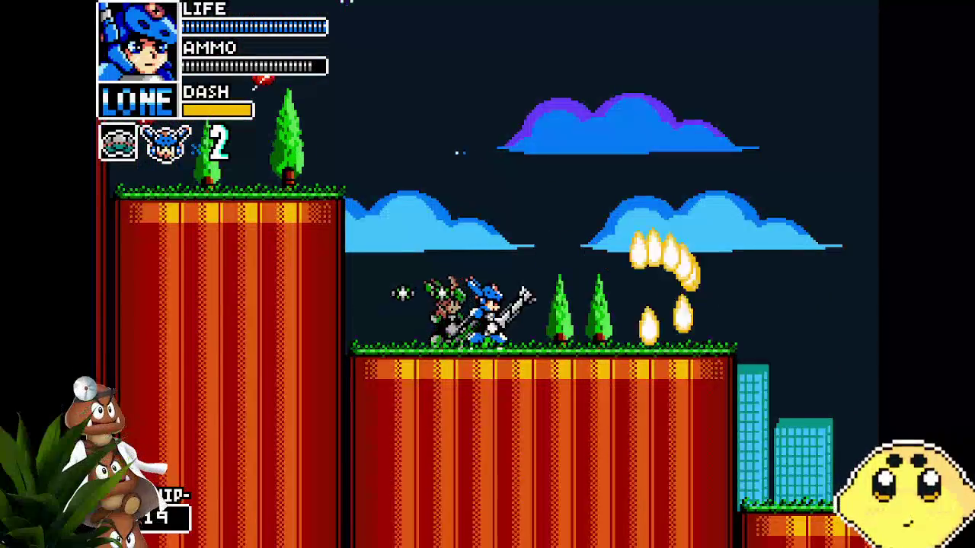
{"action": "key", "text": "Right"}
{"action": "key", "text": "Right"}
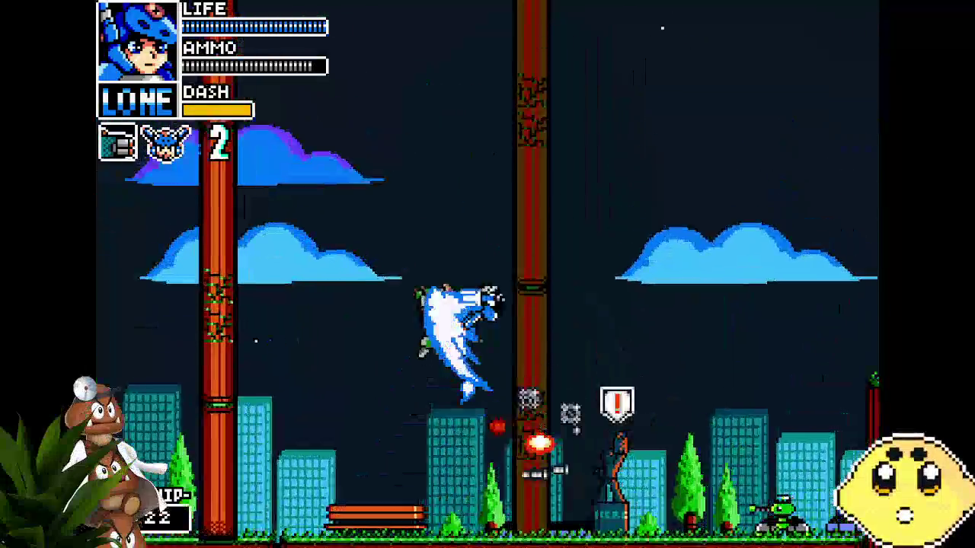
Step: Scale the tall pillar and run right into the boss arena as Lone
{"action": "key", "text": "Right"}
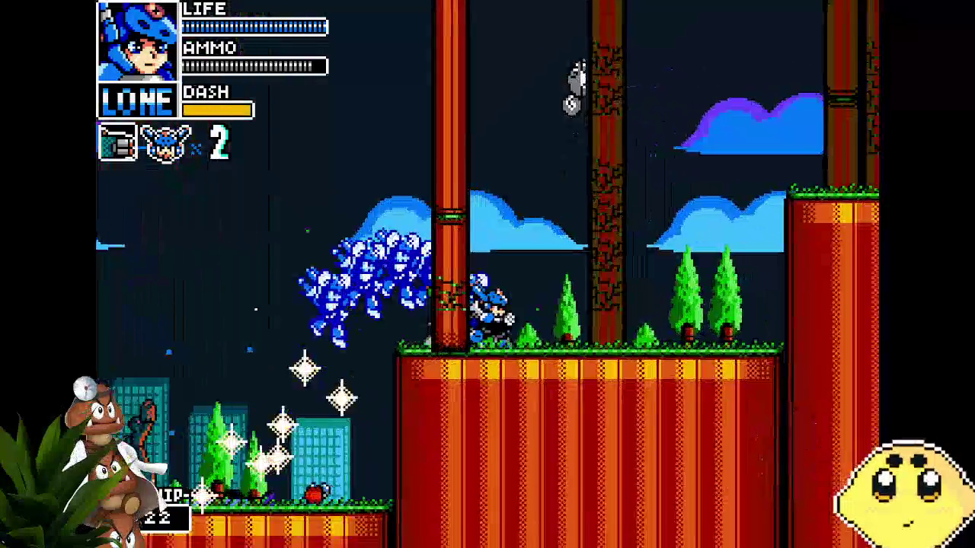
{"action": "key", "text": "Right"}
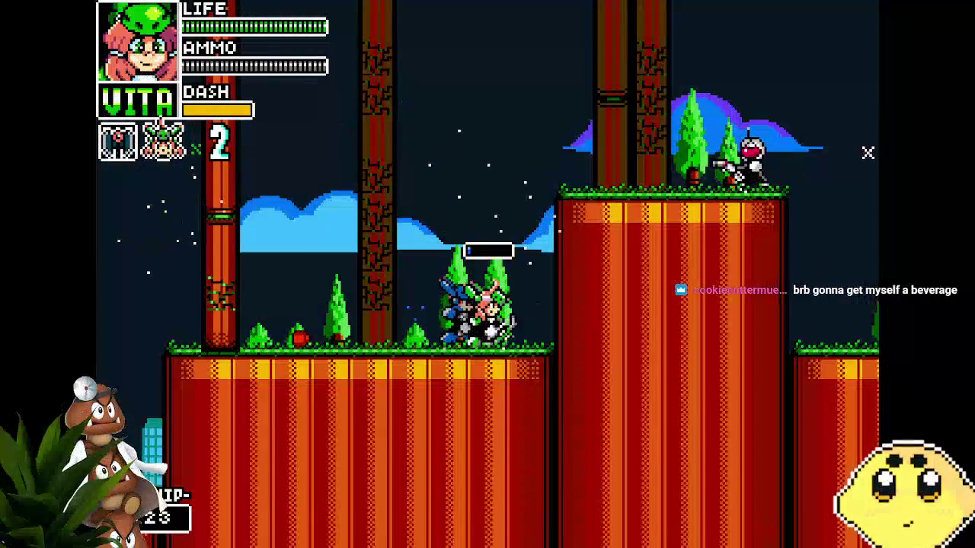
{"action": "key", "text": "space"}
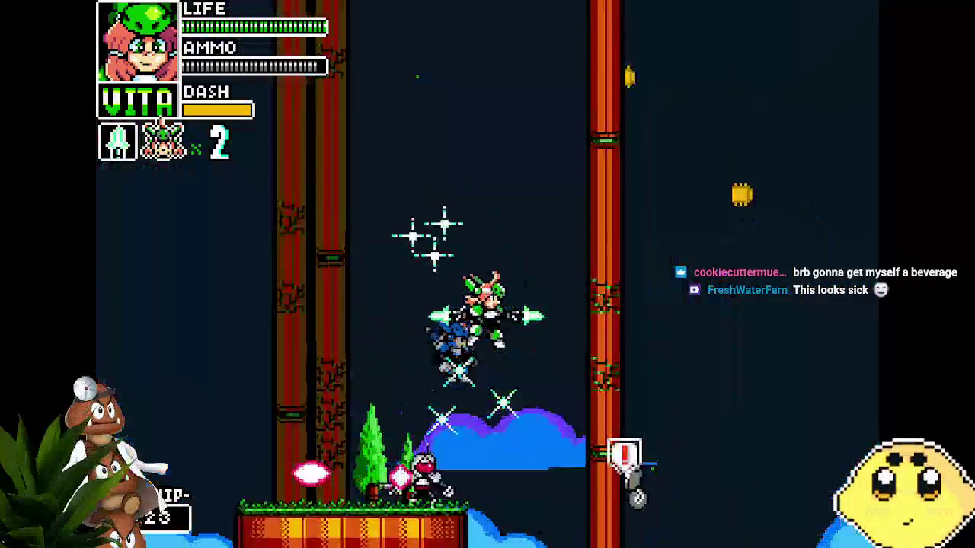
{"action": "key", "text": "Left"}
{"action": "key", "text": "Right"}
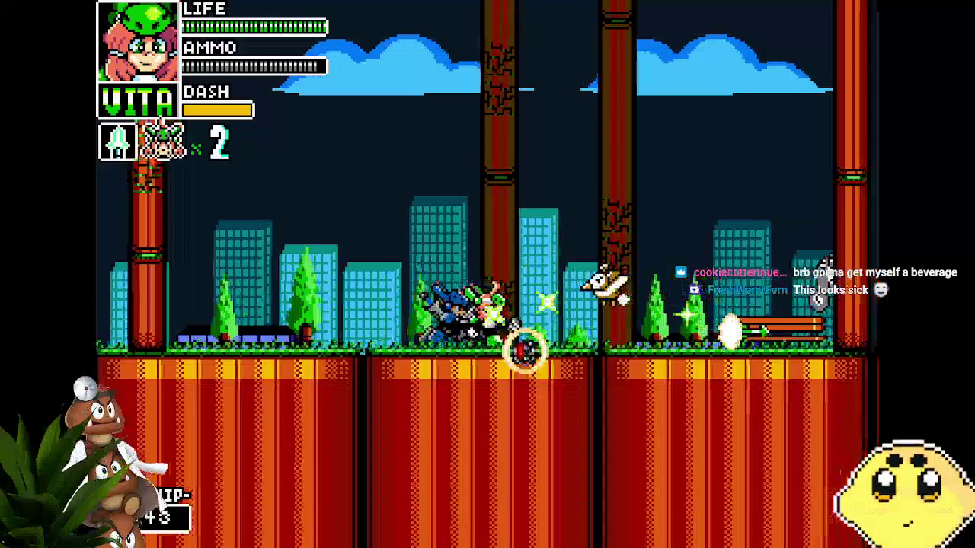
{"action": "key", "text": "Right"}
{"action": "key", "text": "shift"}
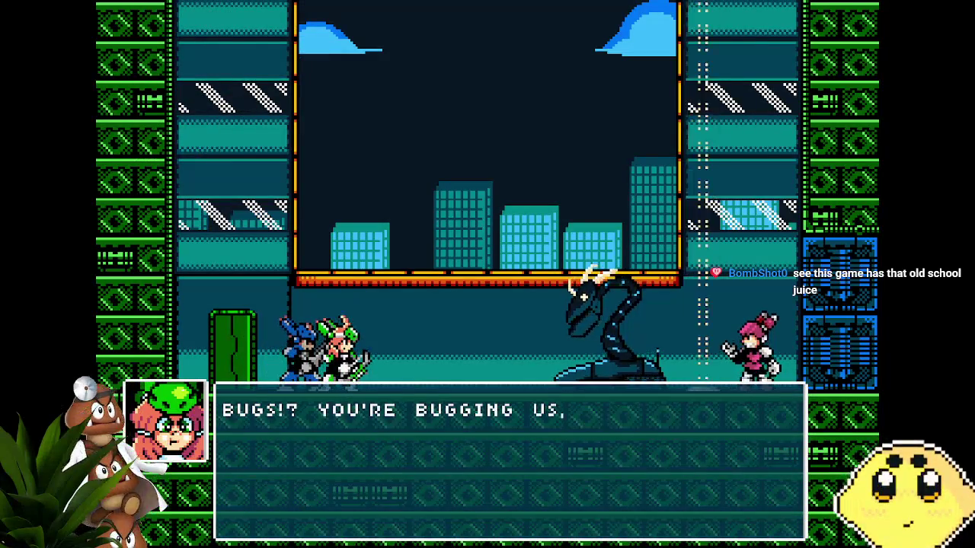
Step: Advance the Lone, Vita, Sparks and Armadra pre-fight lines until the fight starts
{"action": "key", "text": "z"}
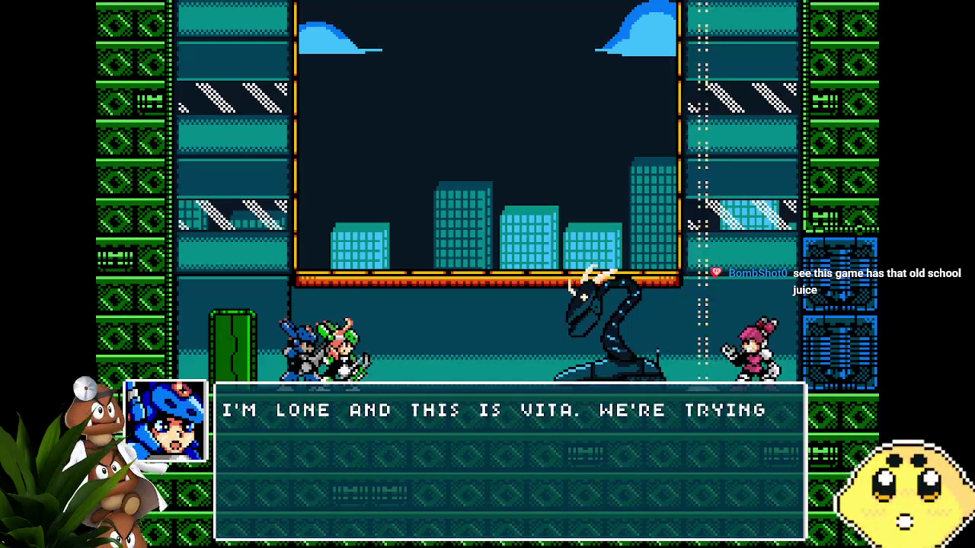
{"action": "key", "text": "z"}
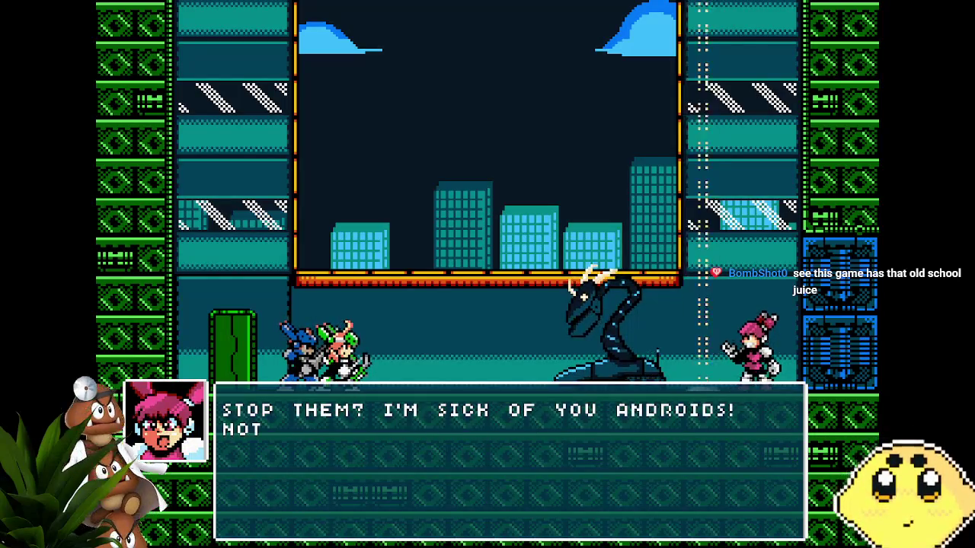
{"action": "key", "text": "z"}
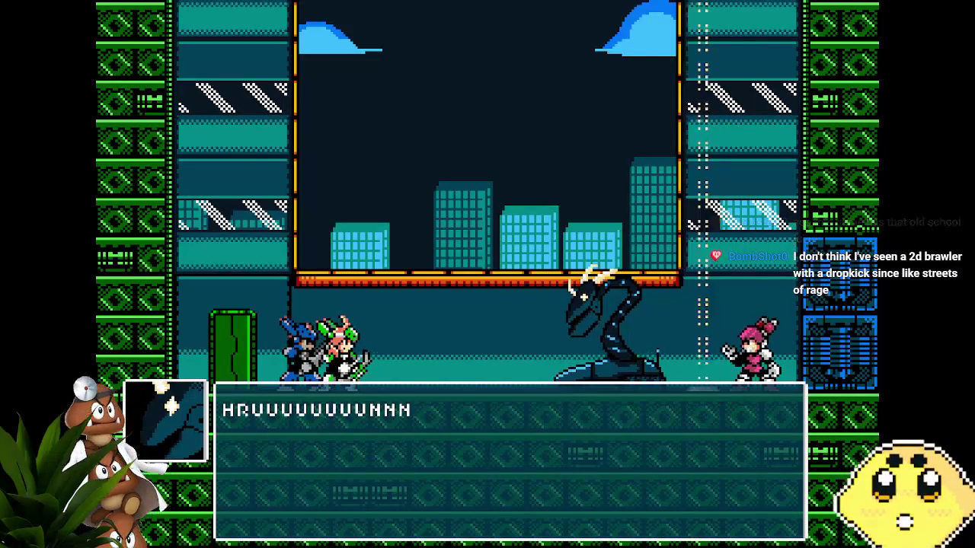
{"action": "key", "text": "z"}
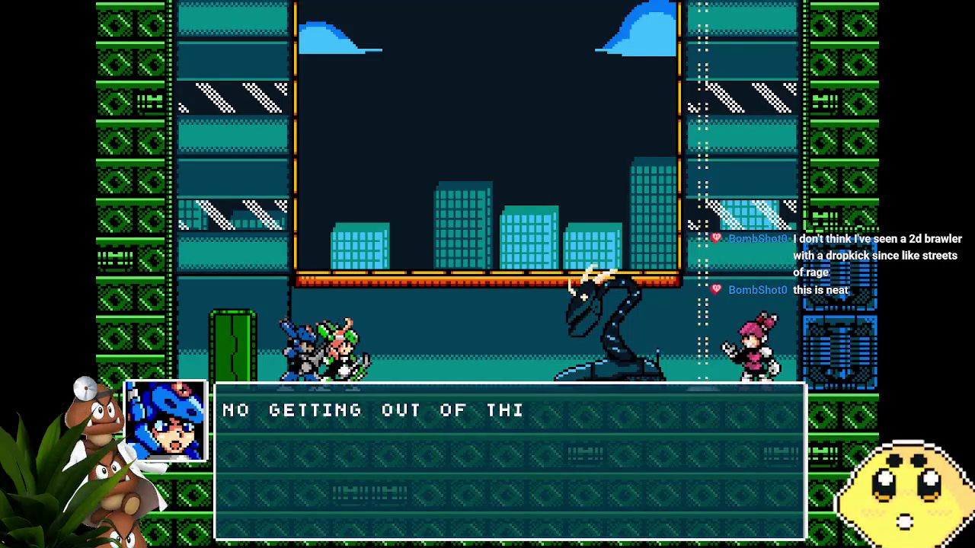
{"action": "key", "text": "z"}
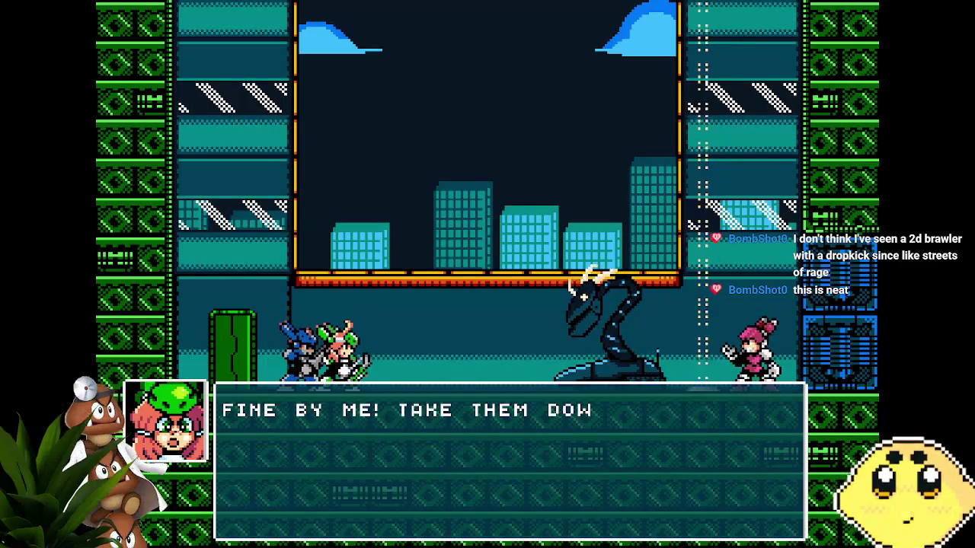
{"action": "key", "text": "z"}
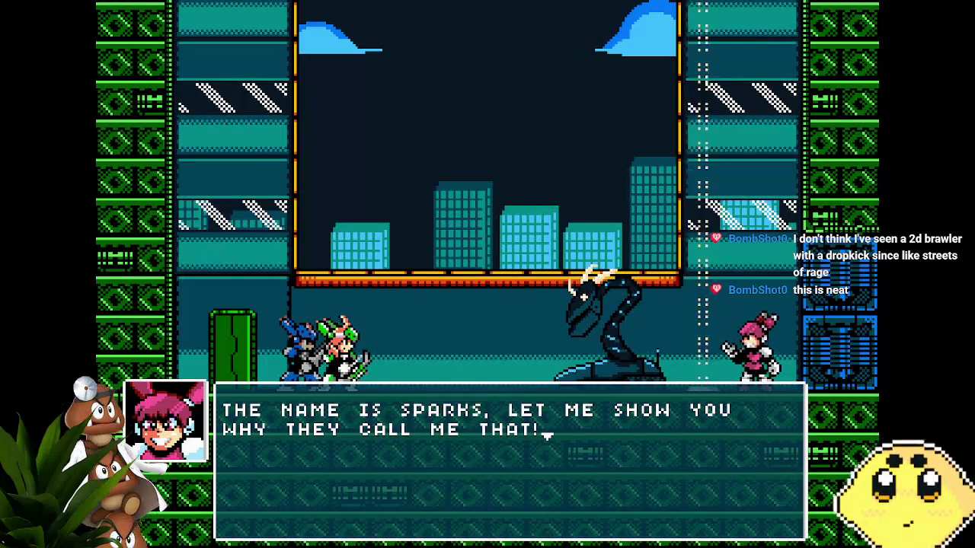
{"action": "key", "text": "z"}
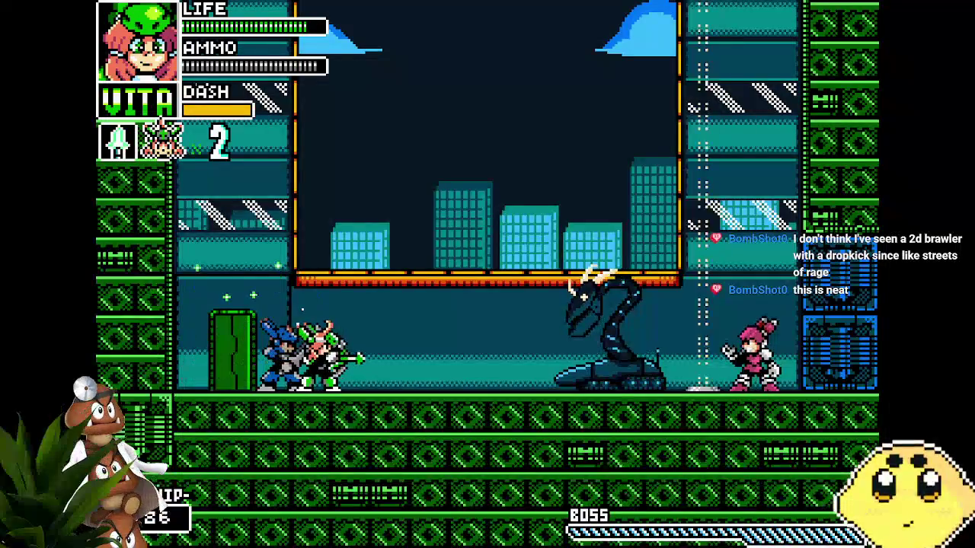
Step: Shoot the boss as Vita, then switch to Lone and slash it repeatedly
{"action": "key", "text": "Right"}
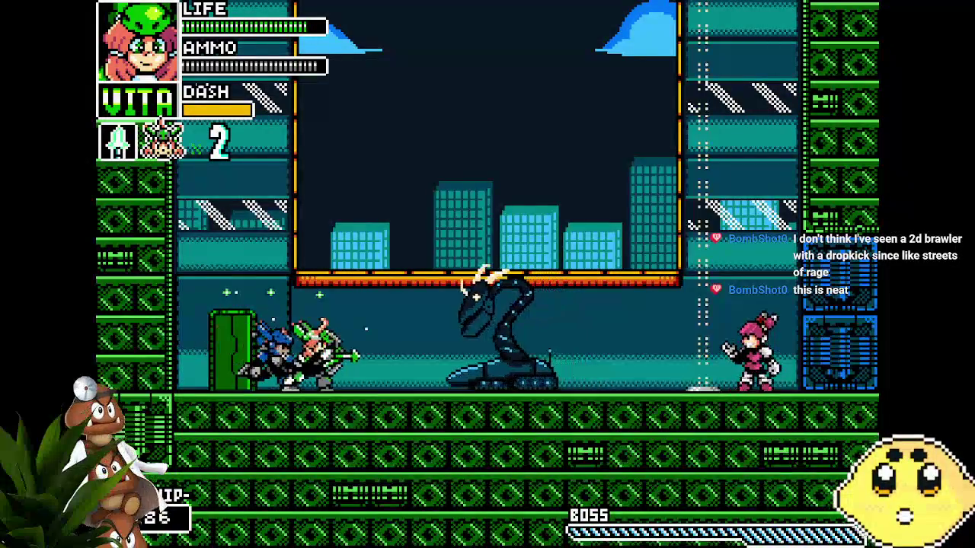
{"action": "key", "text": "x"}
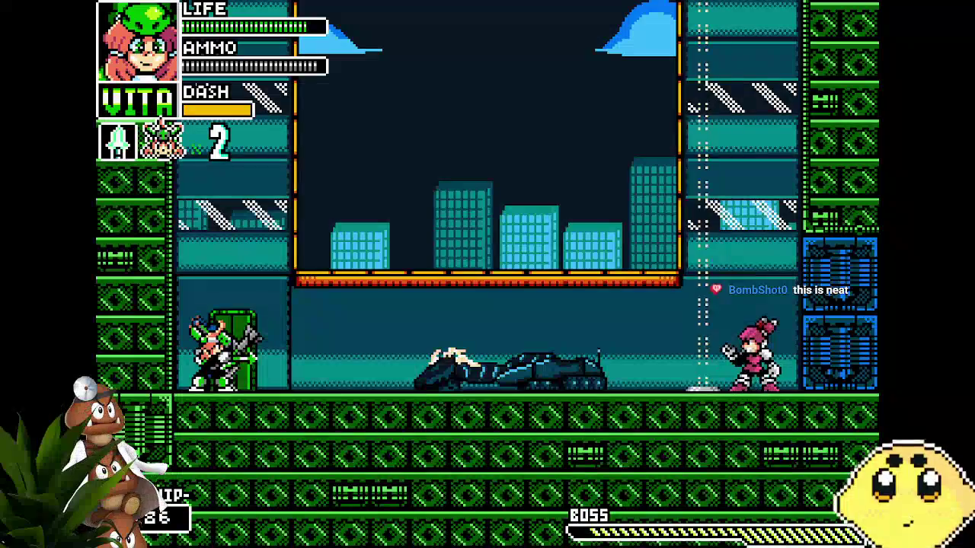
{"action": "key", "text": "c"}
{"action": "key", "text": "Right"}
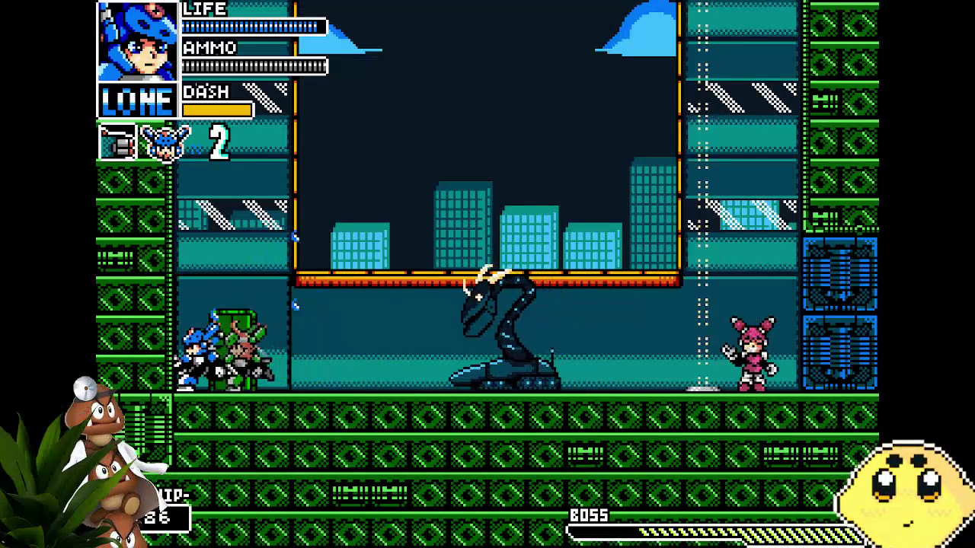
{"action": "key", "text": "Left"}
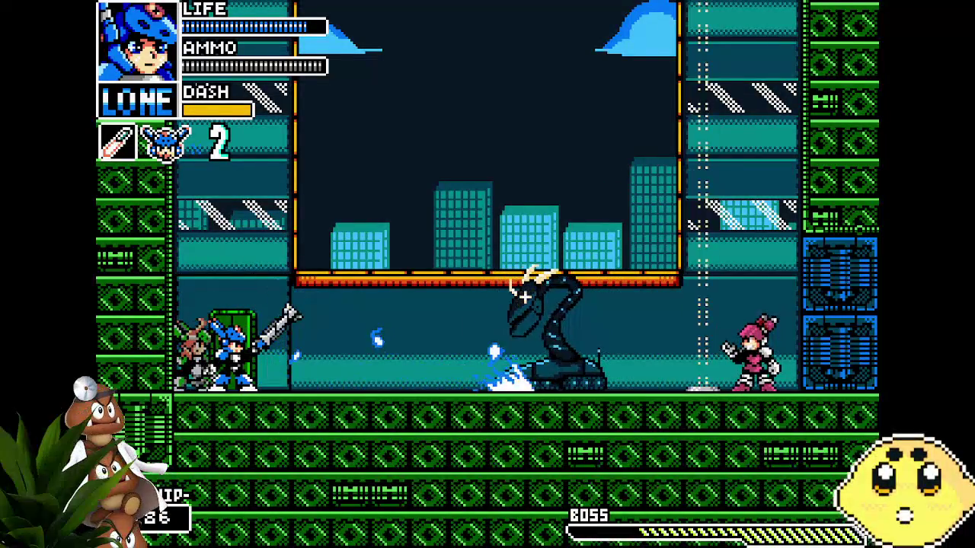
{"action": "key", "text": "Right"}
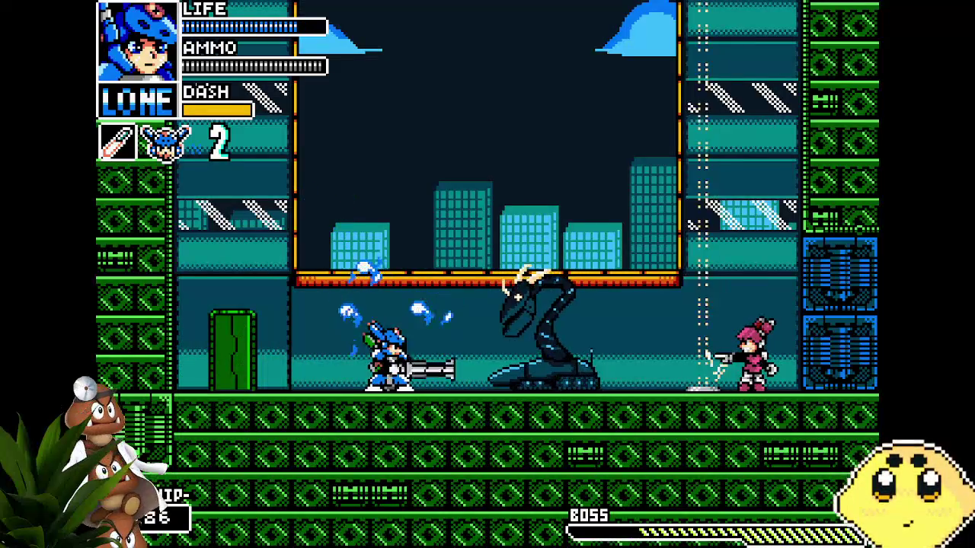
{"action": "key", "text": "Left"}
{"action": "key", "text": "Right"}
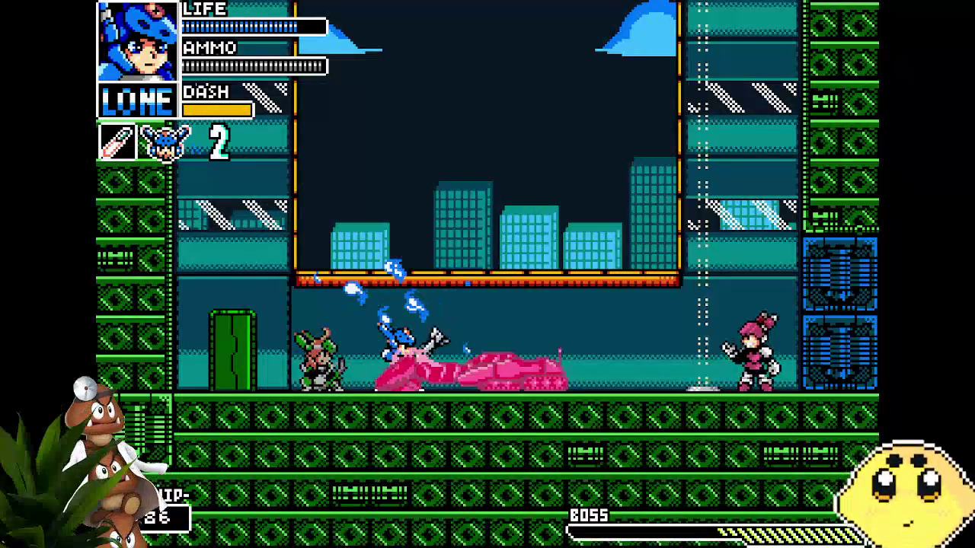
{"action": "key", "text": "Left"}
{"action": "key", "text": "Left"}
Step: Alternate Vita's charged shots and Lone's weapon change to drain Armadra's health
{"action": "key", "text": "q"}
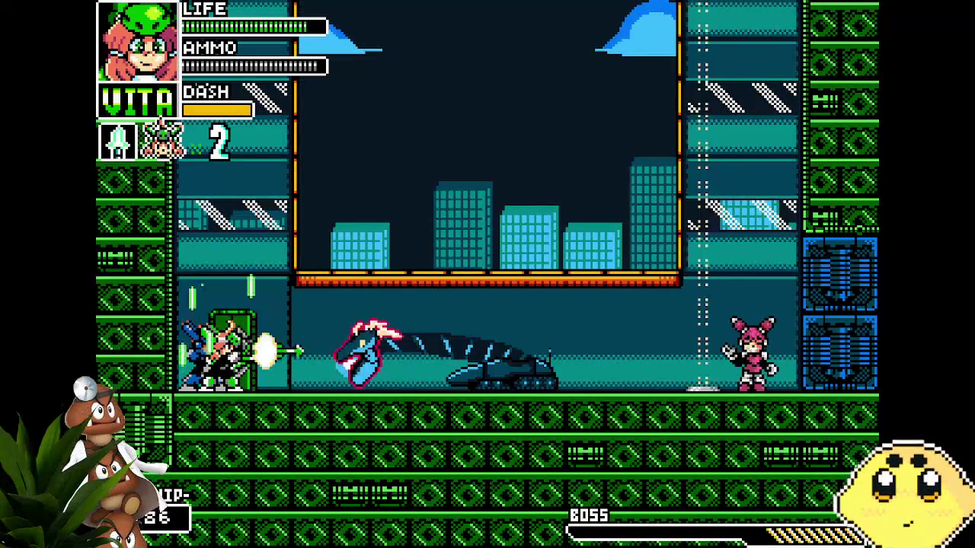
{"action": "key", "text": "Right"}
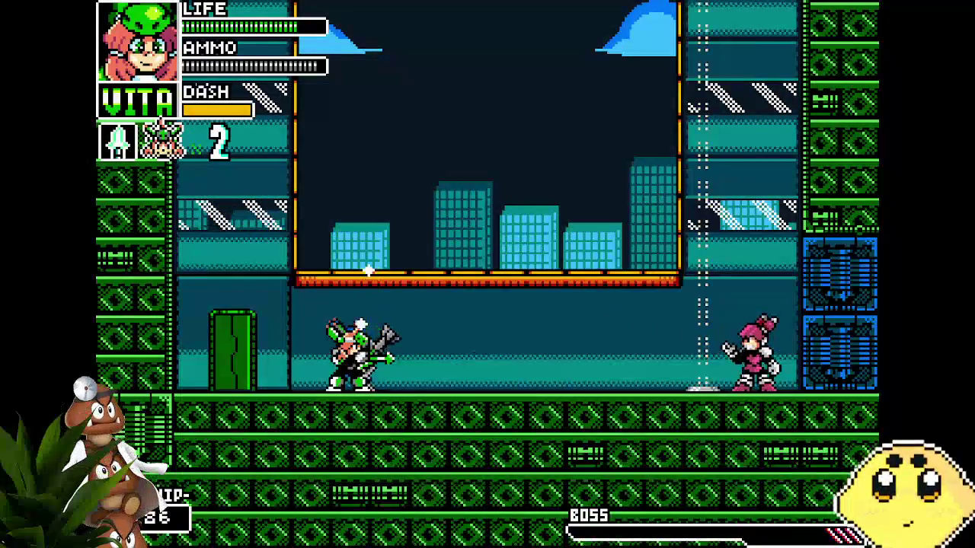
{"action": "key", "text": "q"}
{"action": "key", "text": "e"}
{"action": "key", "text": "Left"}
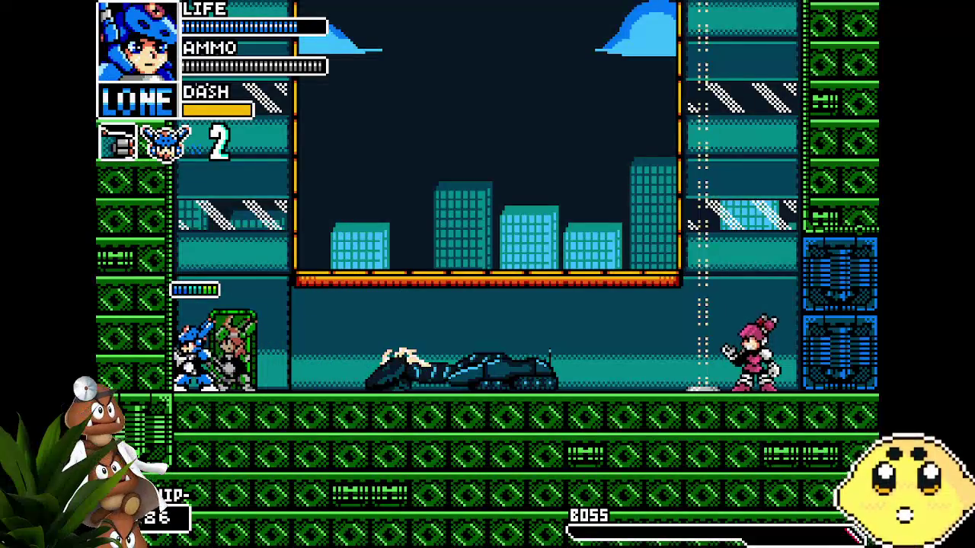
{"action": "key", "text": "q"}
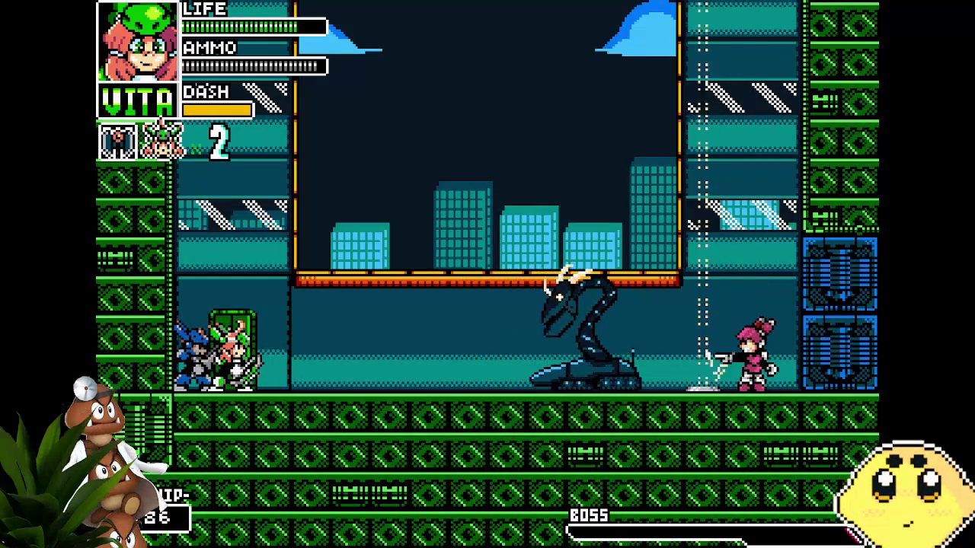
{"action": "key", "text": "x"}
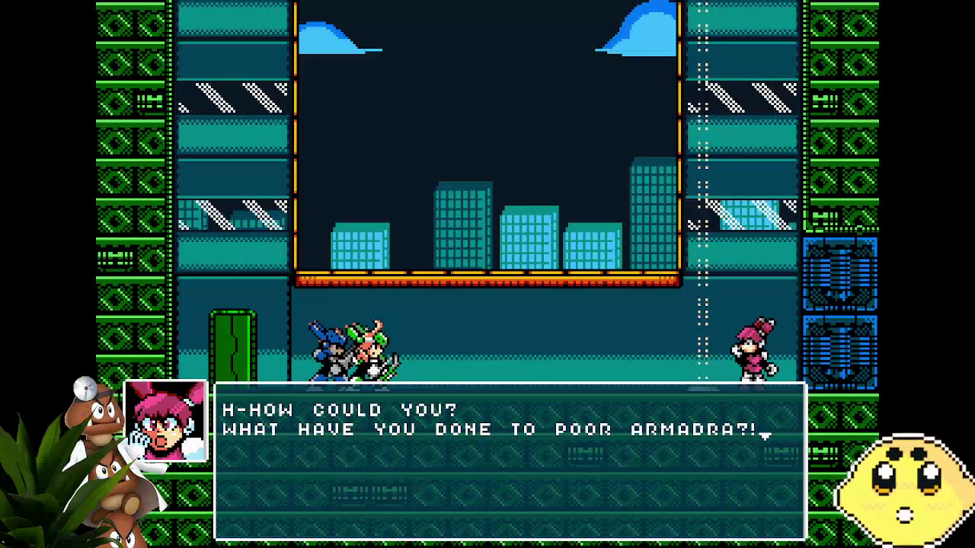
Step: Advance the post-fight dialogue past Sparks's escape, walk right, then quit the test run
{"action": "key", "text": "z"}
{"action": "key", "text": "z"}
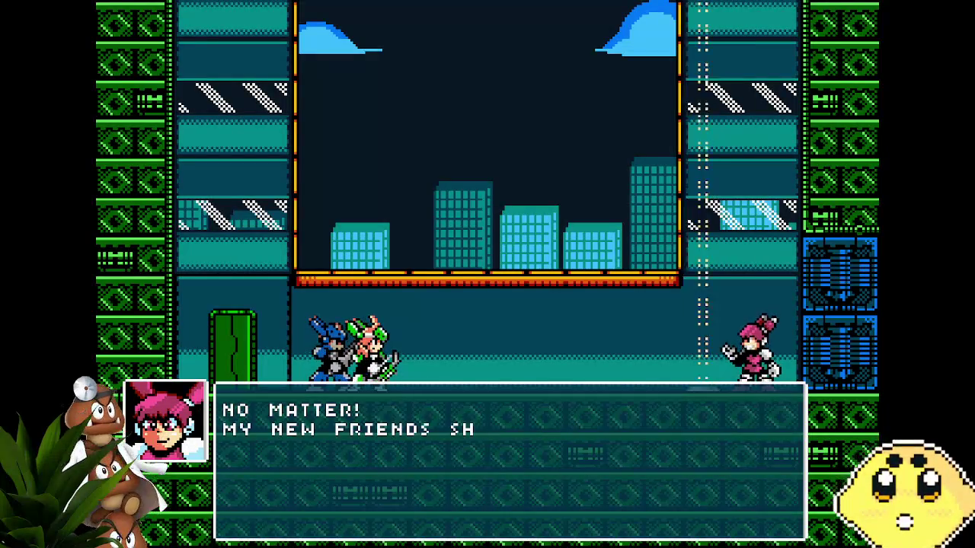
{"action": "key", "text": "z"}
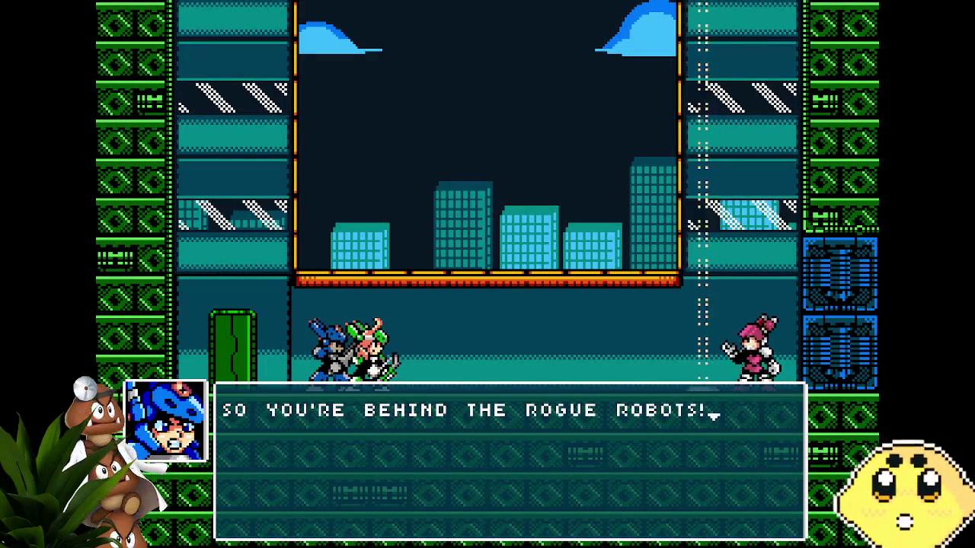
{"action": "key", "text": "z"}
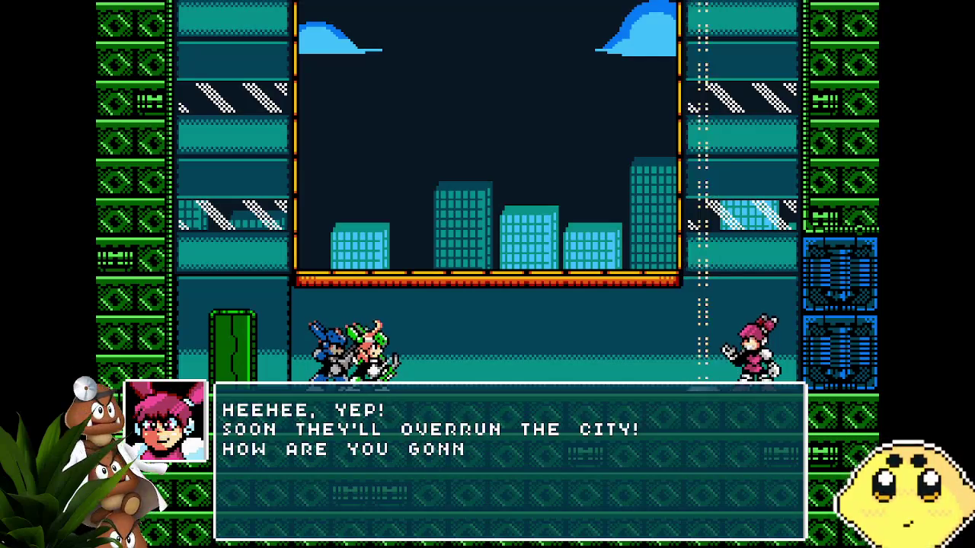
{"action": "key", "text": "z"}
{"action": "key", "text": "z"}
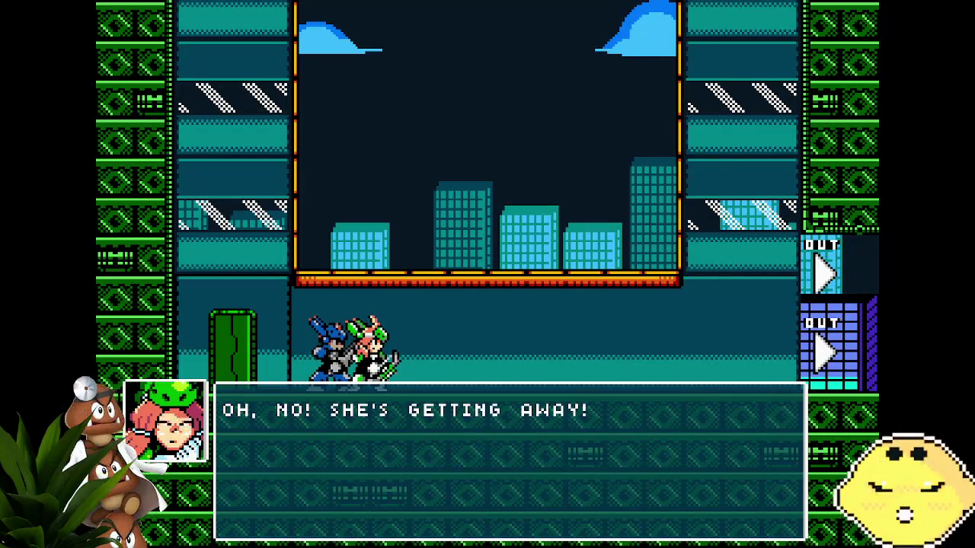
{"action": "key", "text": "z"}
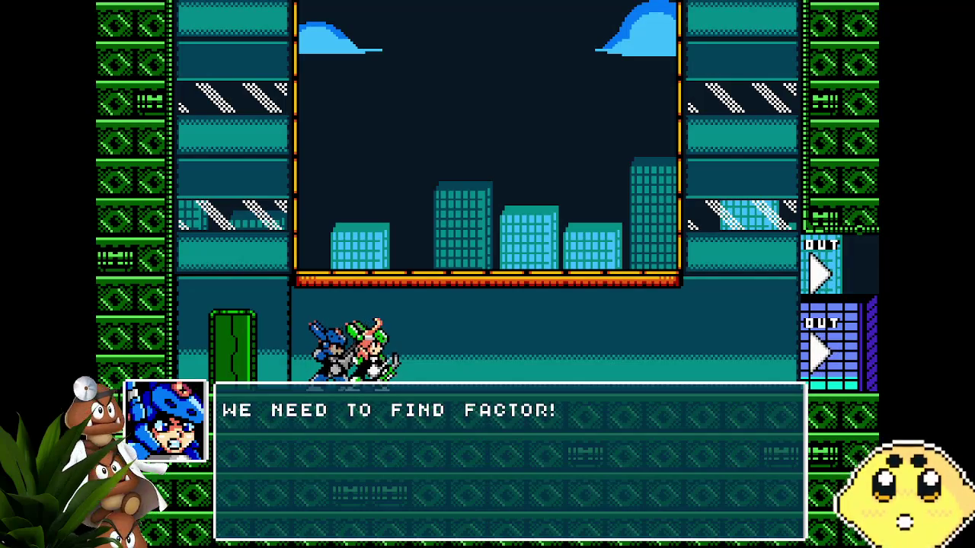
{"action": "key", "text": "z"}
{"action": "key", "text": "z"}
{"action": "key", "text": "Right"}
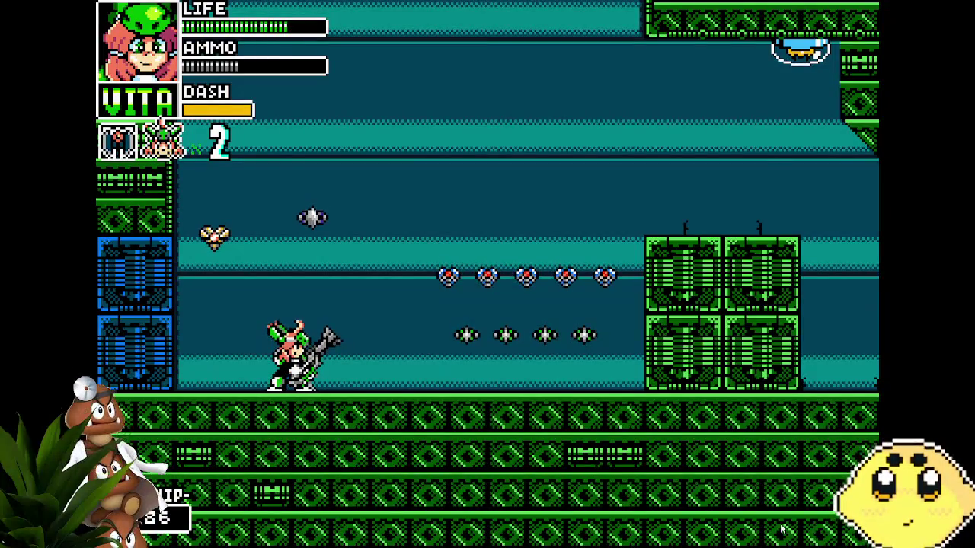
{"action": "key", "text": "Escape"}
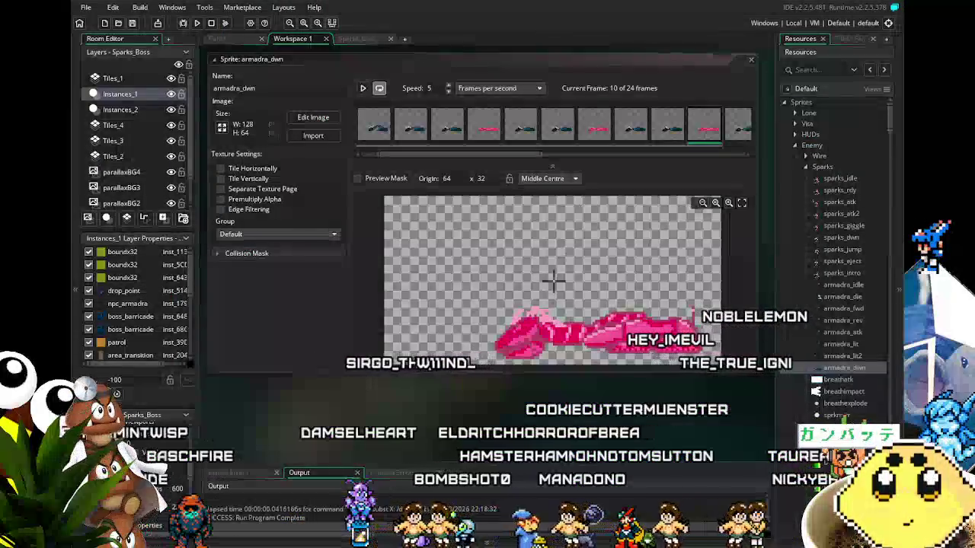
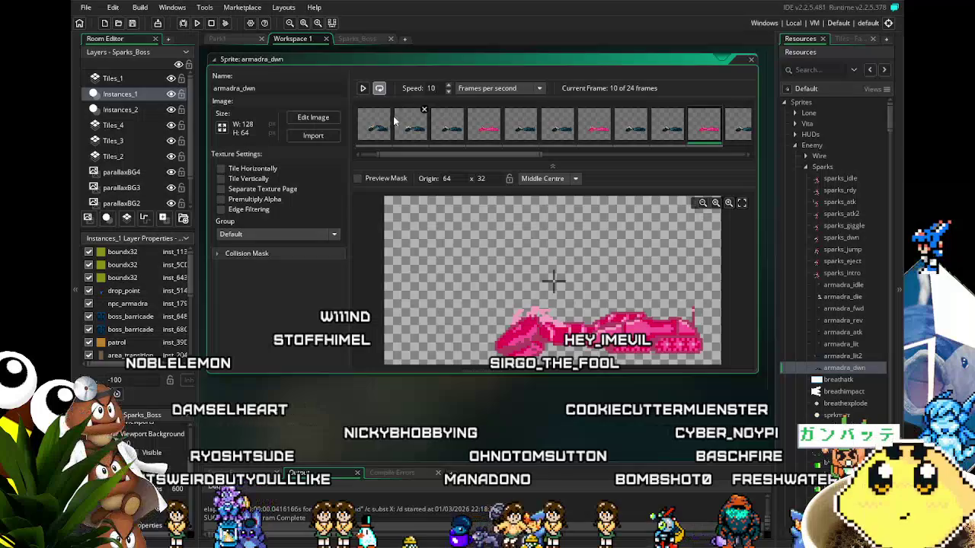
Step: Save the GameMaker project with Ctrl+S
{"action": "key", "text": "ctrl+s"}
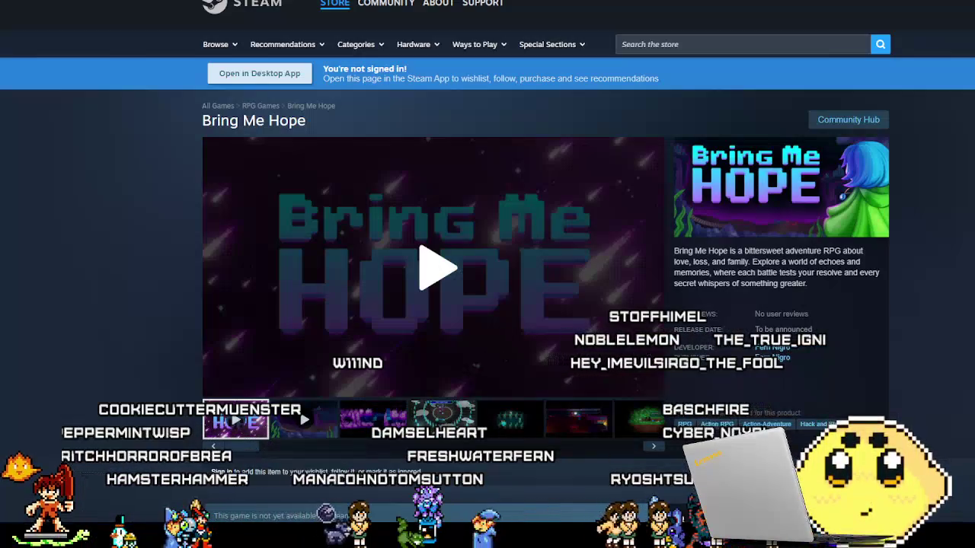
Step: Play the Bring Me Hope trailer and expand it into the full Trailers & Screenshots viewer
{"action": "scroll", "coordinate": [163, 357], "scroll_direction": "down", "scroll_amount": 2}
{"action": "scroll", "coordinate": [164, 357], "scroll_direction": "up", "scroll_amount": 2}
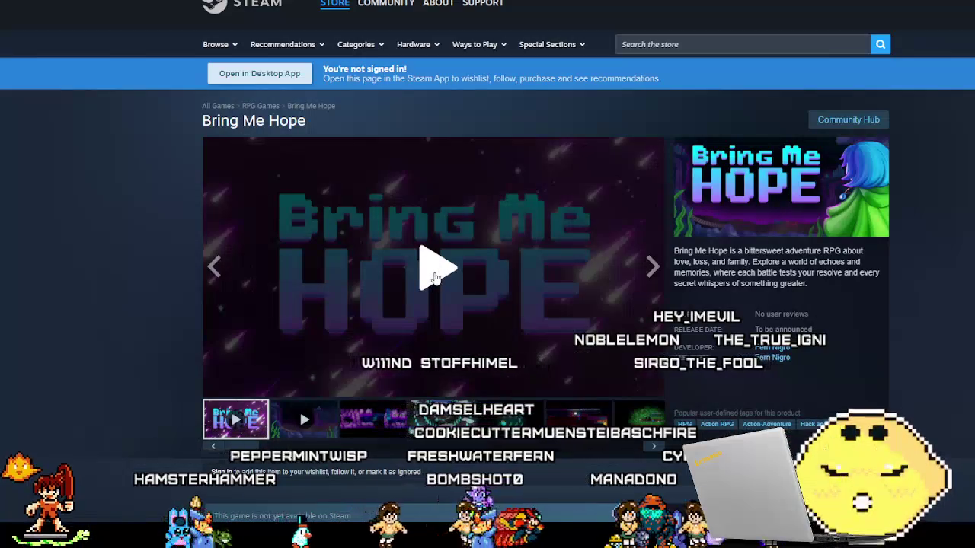
{"action": "left_click", "coordinate": [436, 279]}
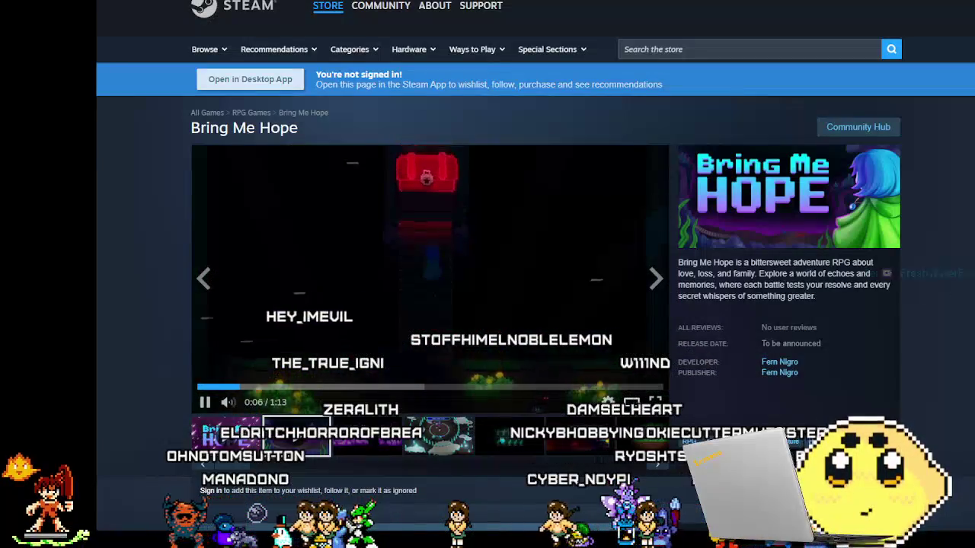
{"action": "left_click", "coordinate": [654, 402]}
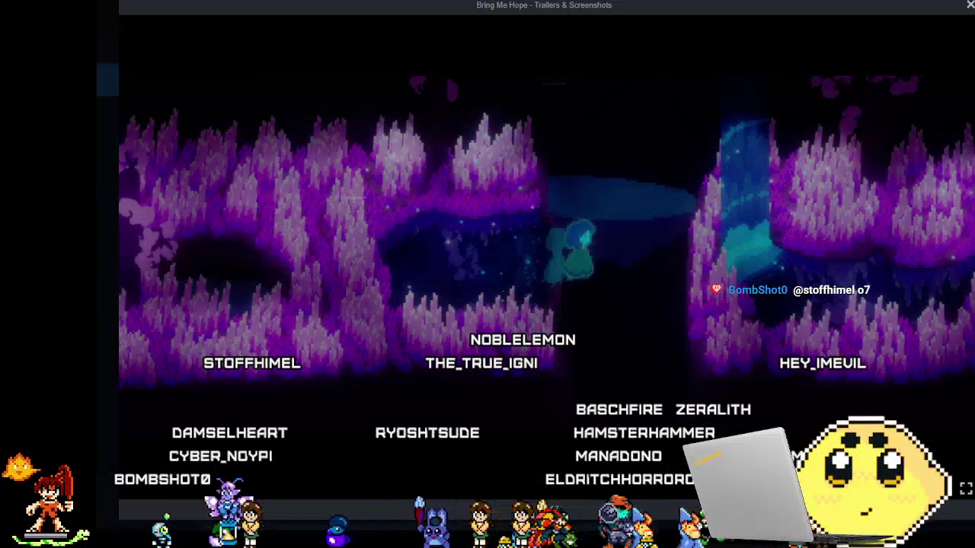
Step: Close the Steam trailer viewer to return to the armadra_dwn sprite in GameMaker
{"action": "key", "text": "Escape"}
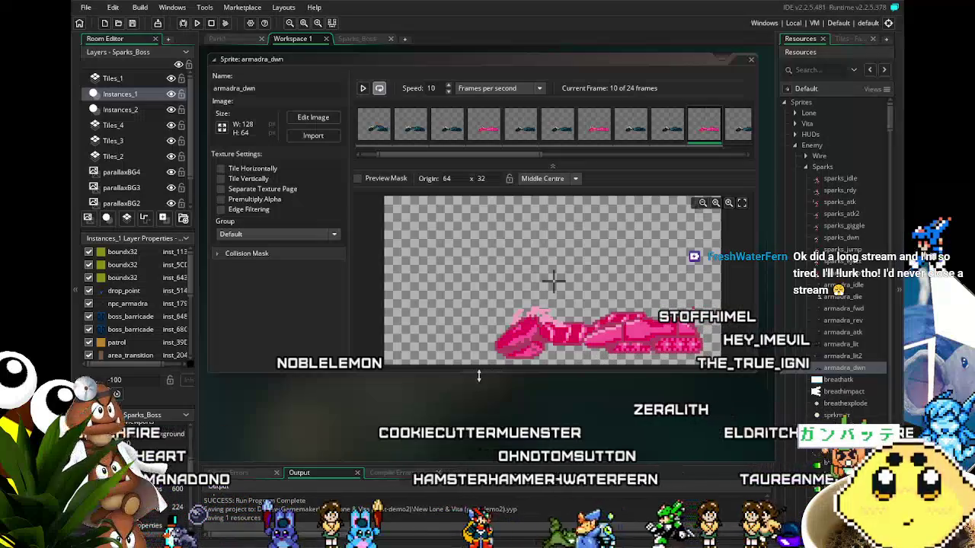
{"action": "left_click_drag", "start_coordinate": [475, 374], "coordinate": [415, 385]}
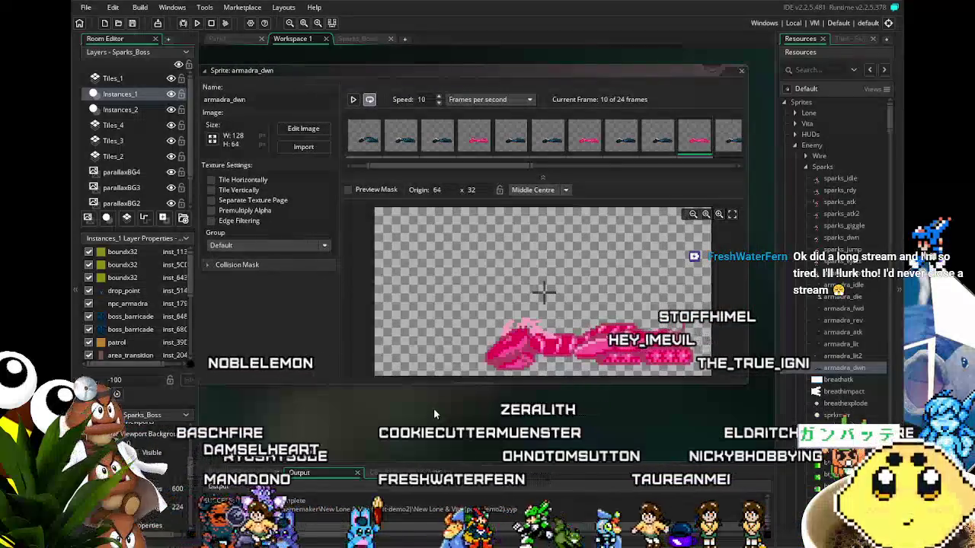
{"action": "left_click_drag", "start_coordinate": [433, 408], "coordinate": [455, 414]}
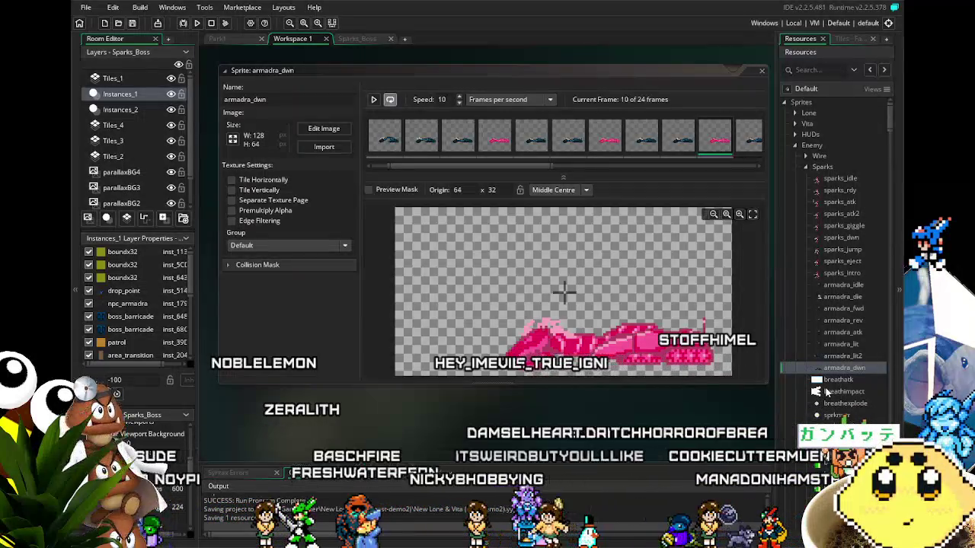
{"action": "scroll", "coordinate": [854, 377], "scroll_direction": "down", "scroll_amount": 8}
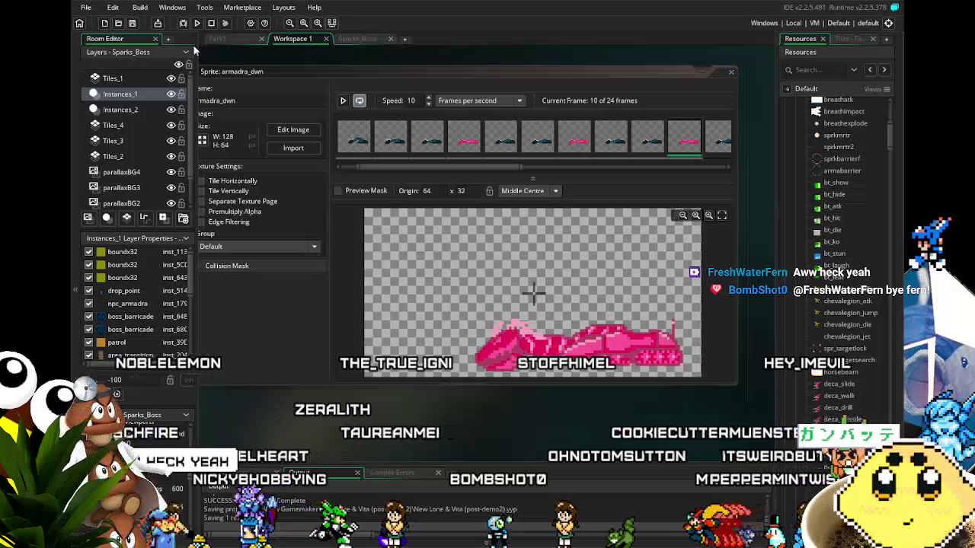
{"action": "left_click", "coordinate": [362, 42]}
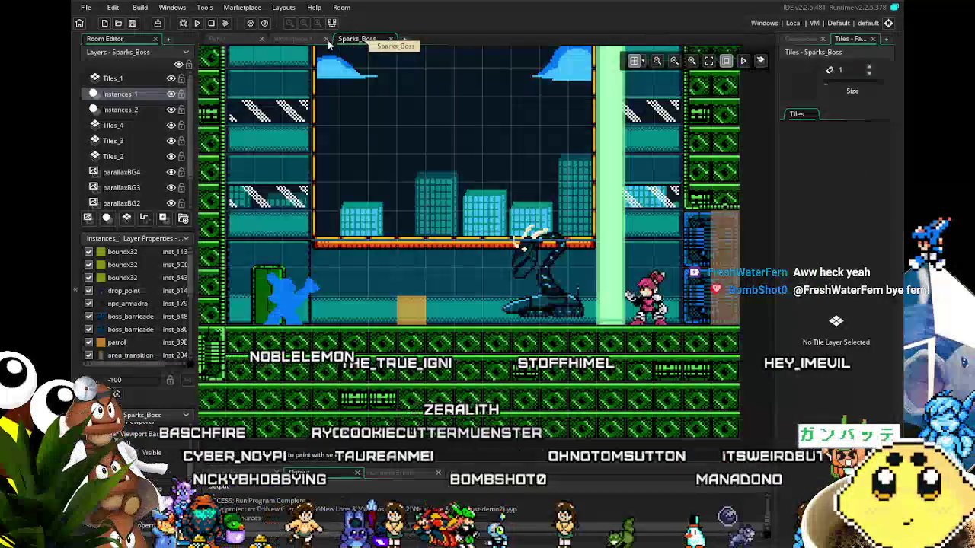
{"action": "left_click", "coordinate": [297, 39]}
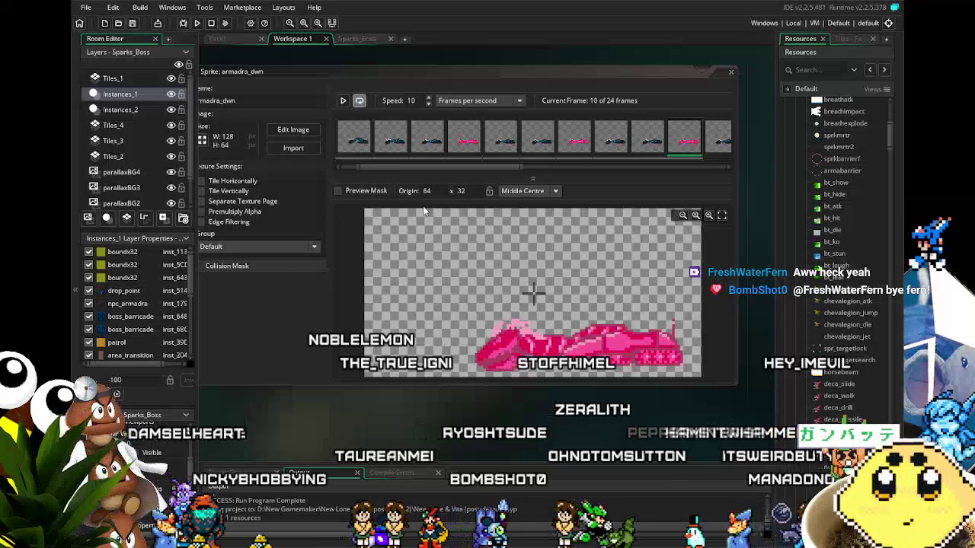
{"action": "scroll", "coordinate": [863, 372], "scroll_direction": "down", "scroll_amount": 5}
{"action": "scroll", "coordinate": [863, 371], "scroll_direction": "down", "scroll_amount": 3}
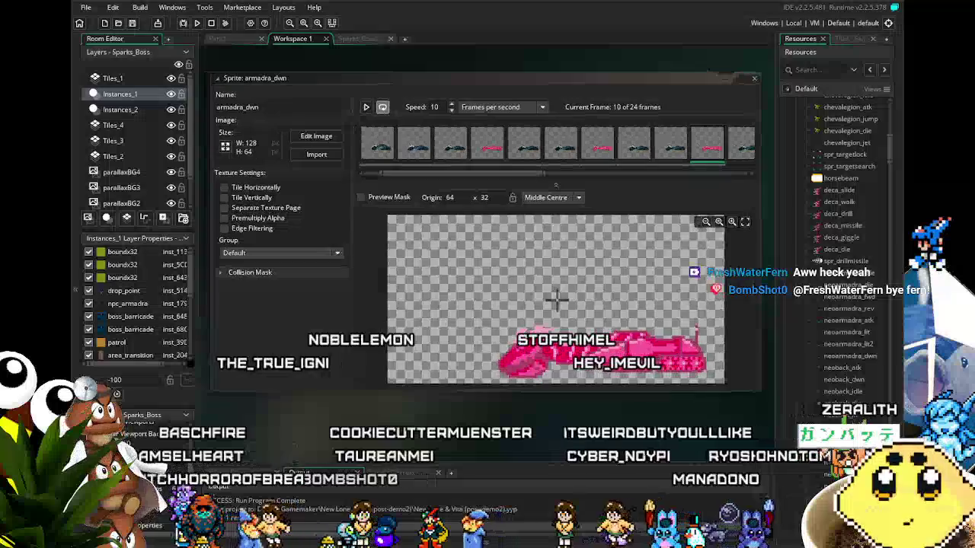
{"action": "scroll", "coordinate": [863, 371], "scroll_direction": "down", "scroll_amount": 5}
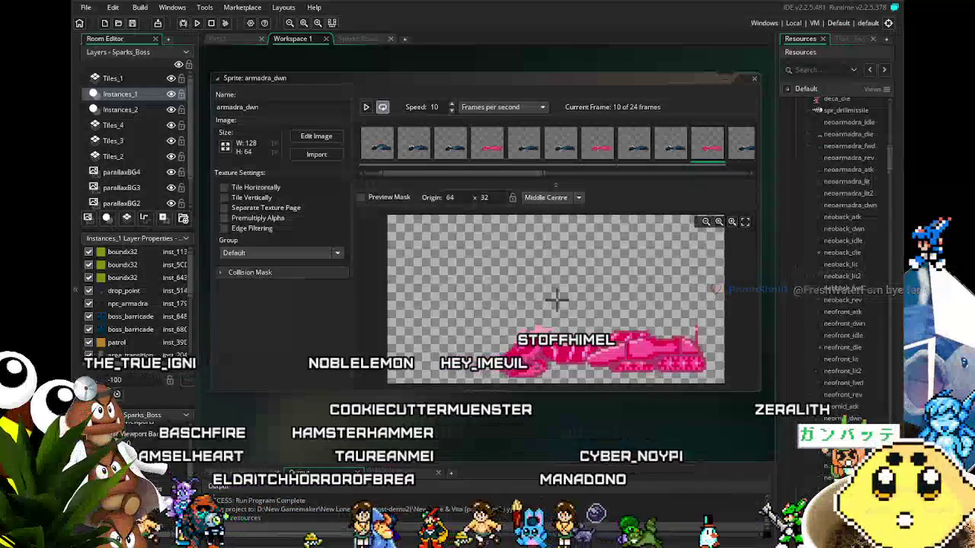
{"action": "scroll", "coordinate": [843, 409], "scroll_direction": "down", "scroll_amount": 3}
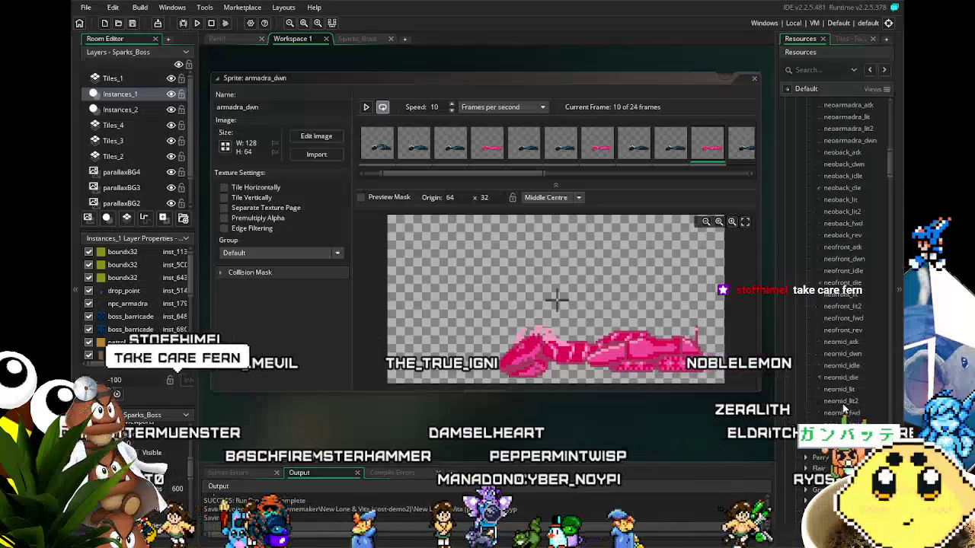
{"action": "scroll", "coordinate": [842, 409], "scroll_direction": "up", "scroll_amount": 3}
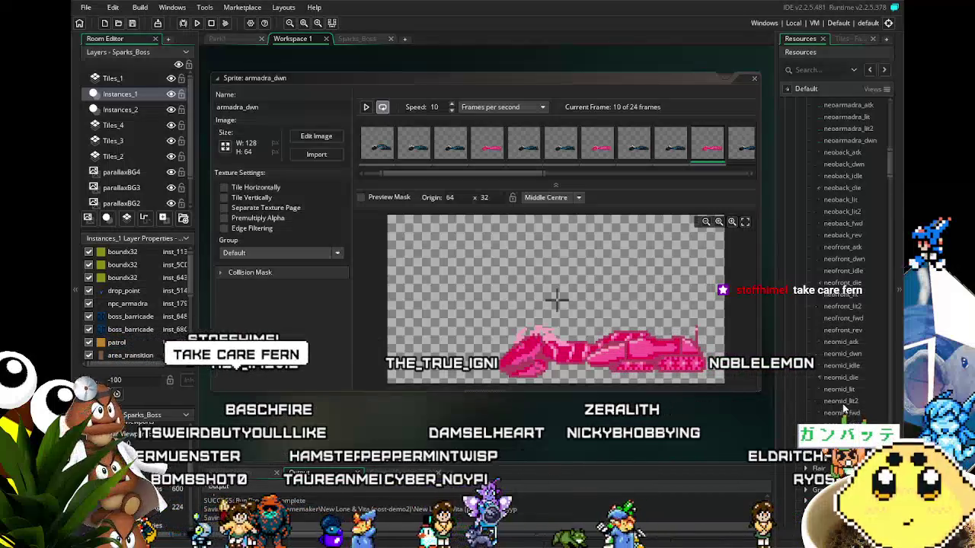
{"action": "scroll", "coordinate": [843, 409], "scroll_direction": "up", "scroll_amount": 10}
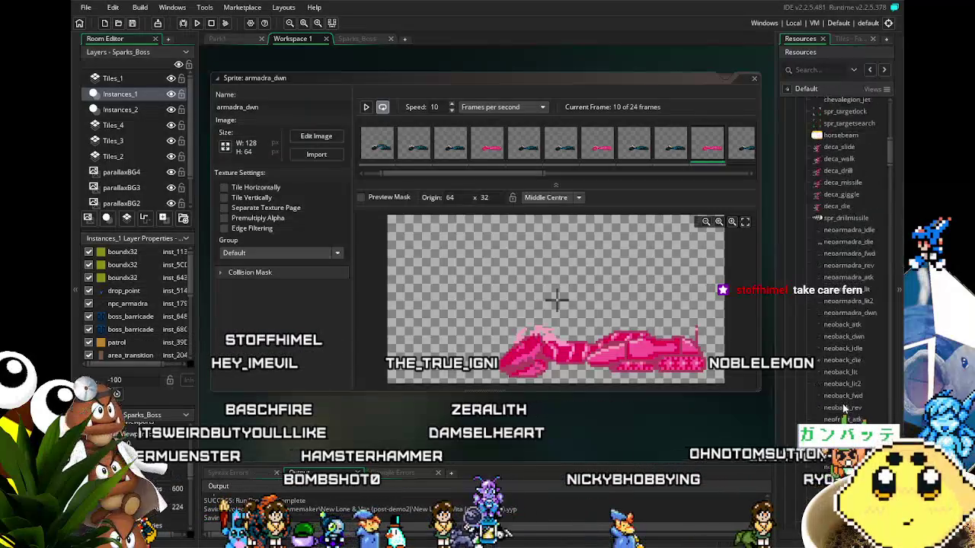
{"action": "scroll", "coordinate": [843, 410], "scroll_direction": "up", "scroll_amount": 3}
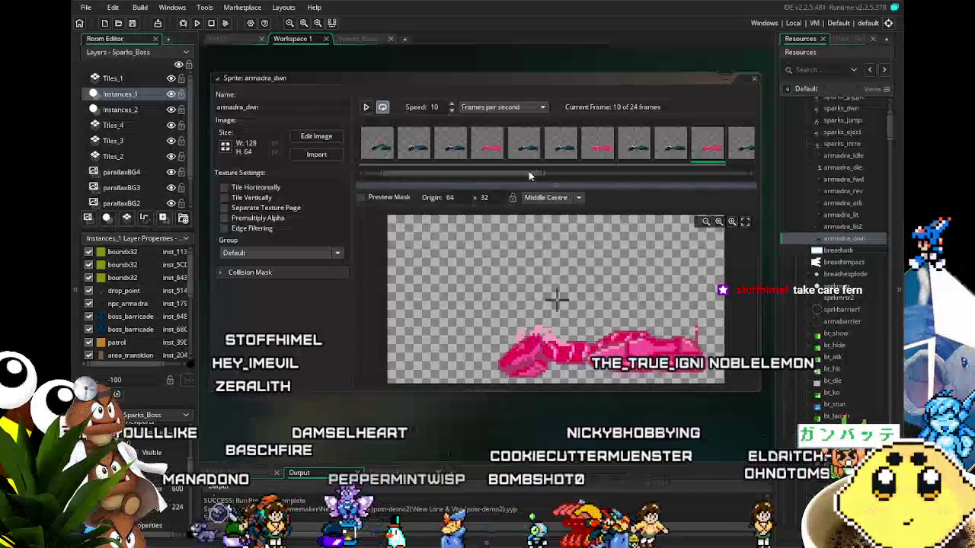
{"action": "scroll", "coordinate": [839, 277], "scroll_direction": "up", "scroll_amount": 2}
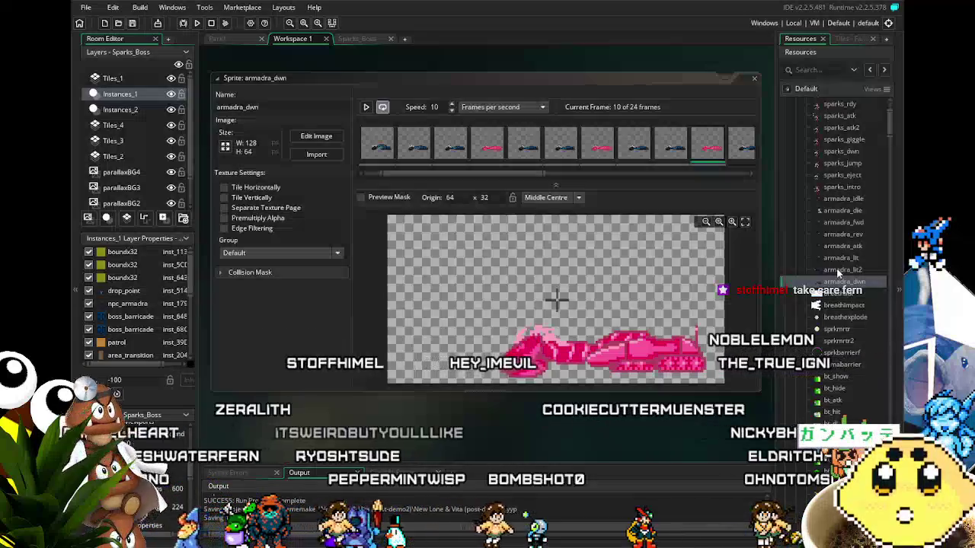
Step: Compare the armadra_lit2 and armadra_lit sprites, playing the armadra_lit animation preview
{"action": "double_click", "coordinate": [837, 270]}
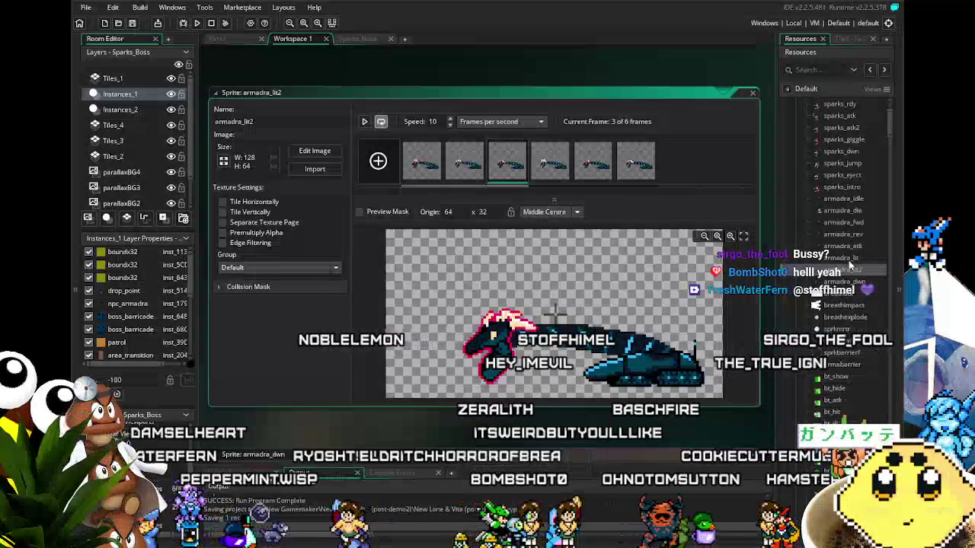
{"action": "double_click", "coordinate": [846, 259]}
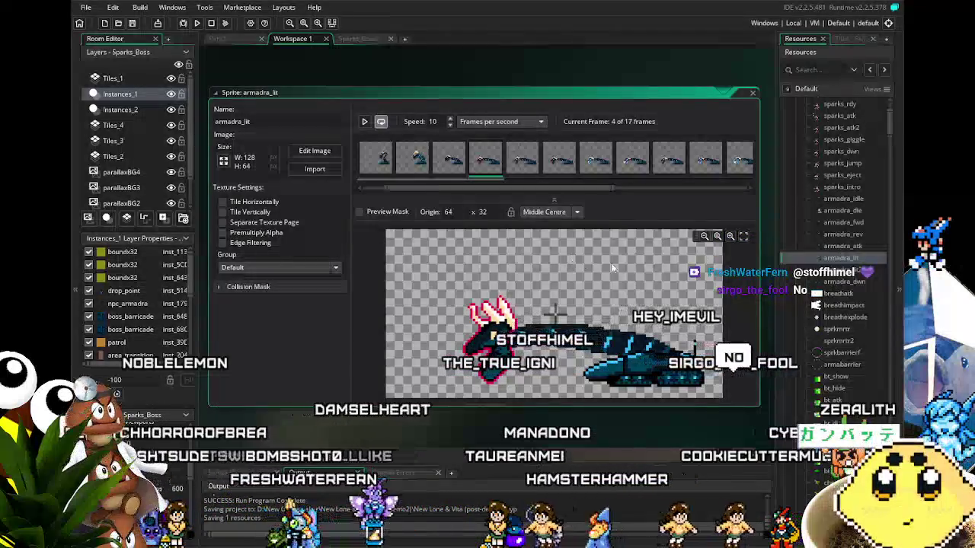
{"action": "double_click", "coordinate": [827, 272]}
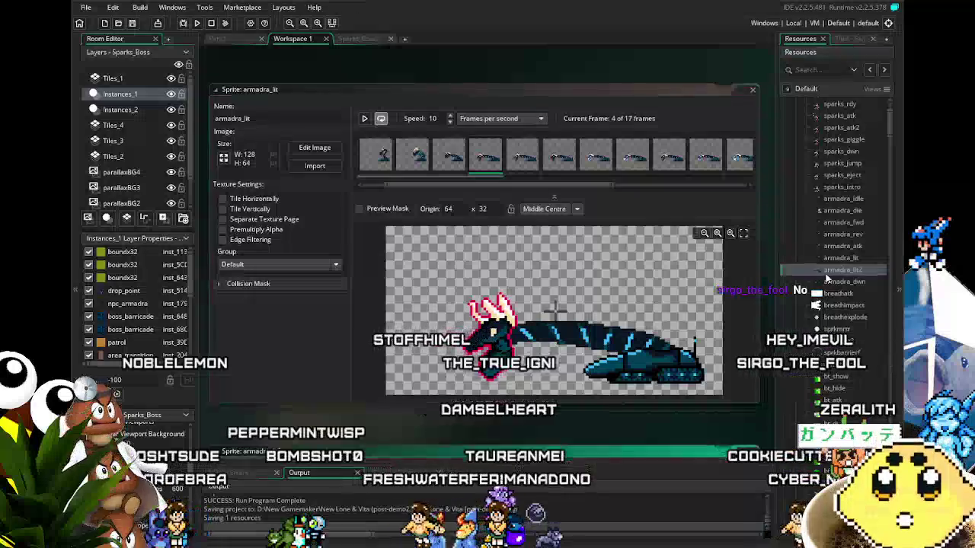
{"action": "double_click", "coordinate": [828, 258]}
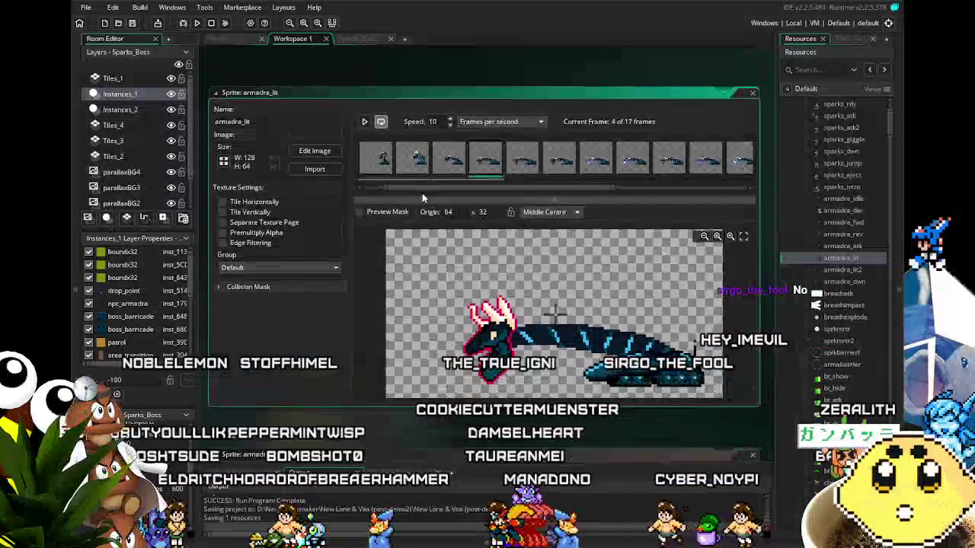
{"action": "left_click", "coordinate": [364, 122]}
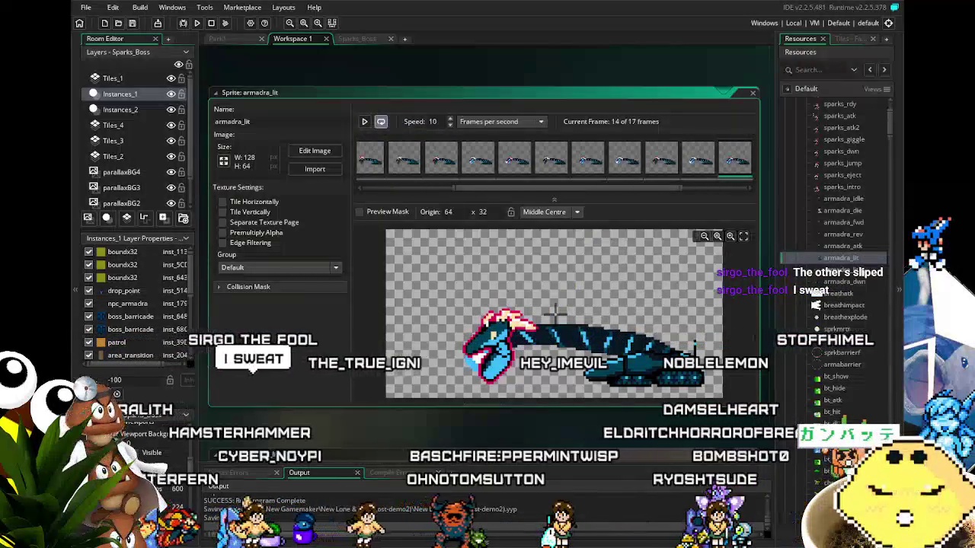
Step: Open armadra_lit2, stop the preview, and save the project twice
{"action": "double_click", "coordinate": [852, 270]}
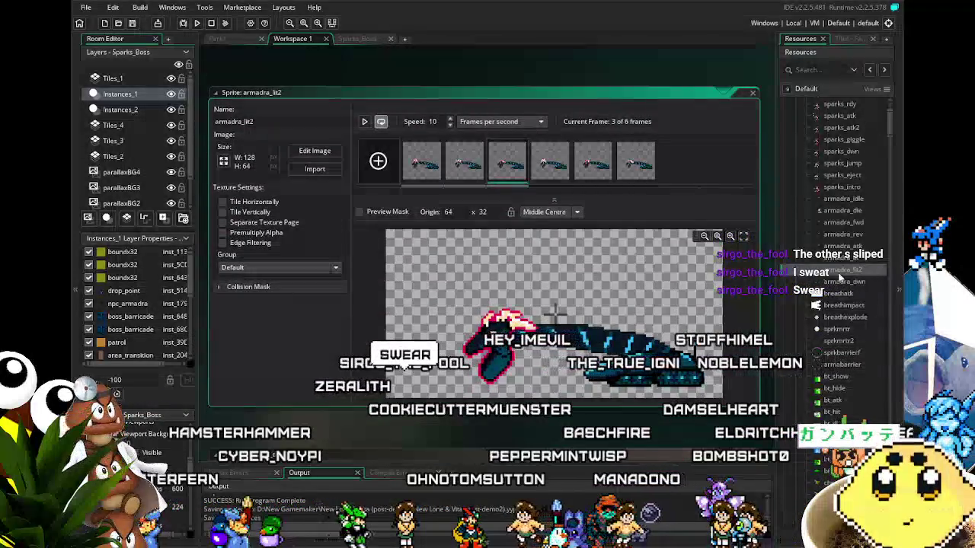
{"action": "left_click", "coordinate": [364, 122]}
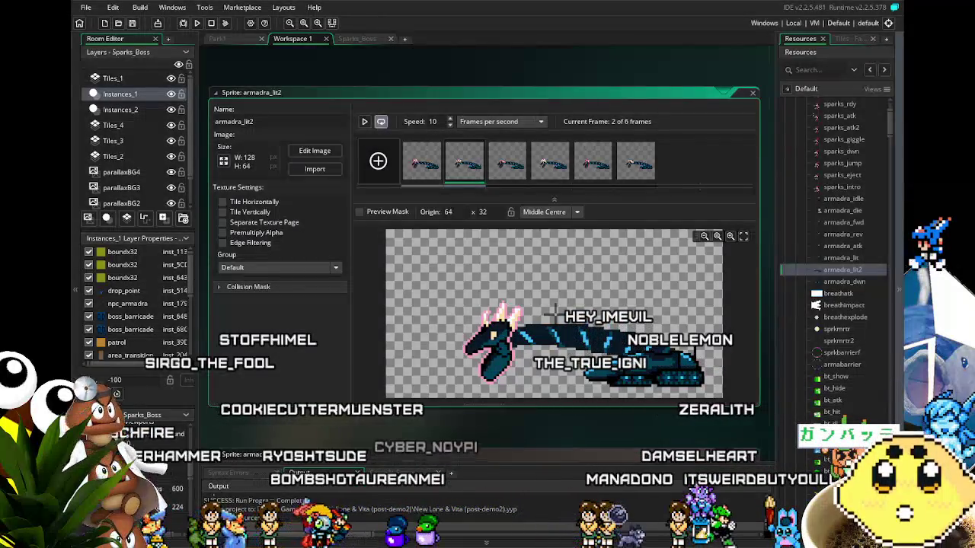
{"action": "key", "text": "ctrl+s"}
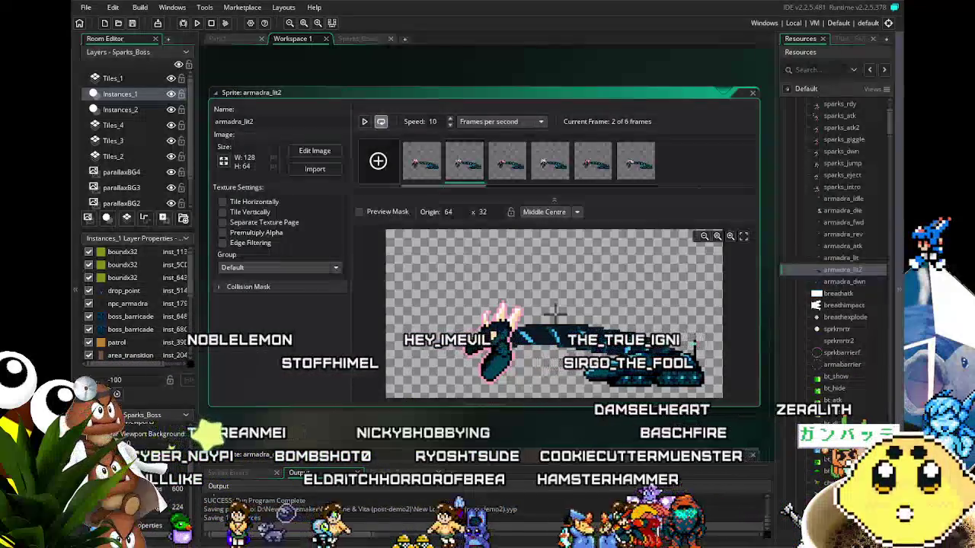
{"action": "key", "text": "ctrl+s"}
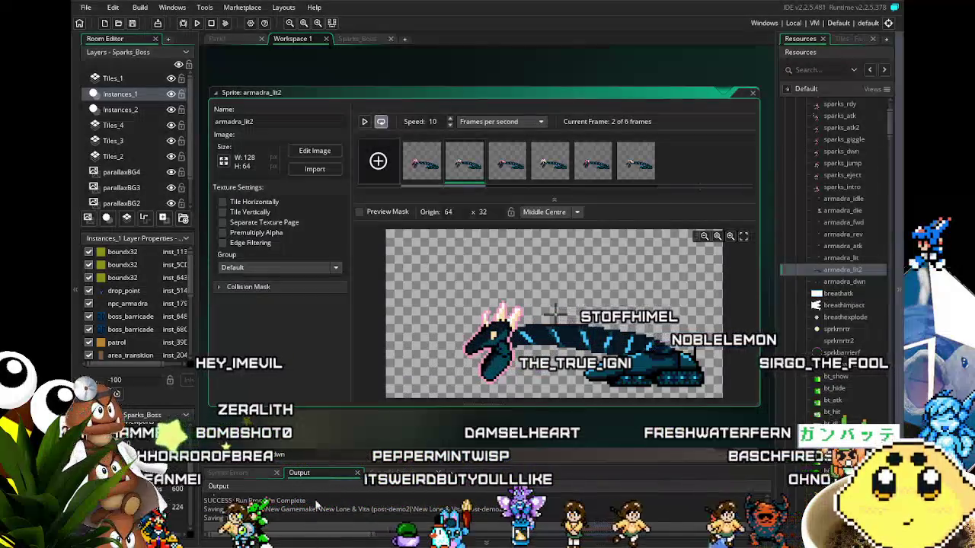
Step: Scroll the workspace to the armadra_dwn sprite window, then switch to Aseprite's armadra sprite
{"action": "left_click_drag", "start_coordinate": [385, 424], "coordinate": [388, 409]}
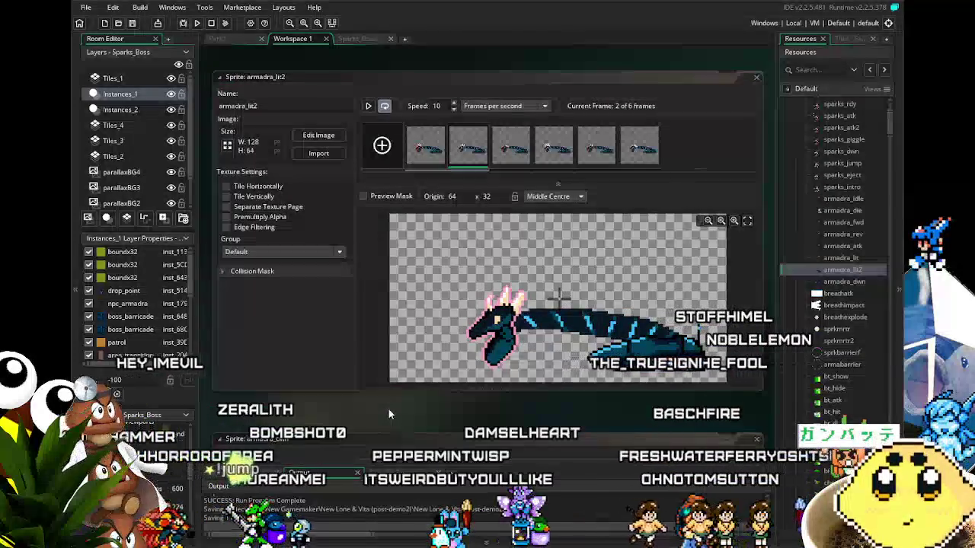
{"action": "scroll", "coordinate": [388, 409], "scroll_direction": "down", "scroll_amount": 4}
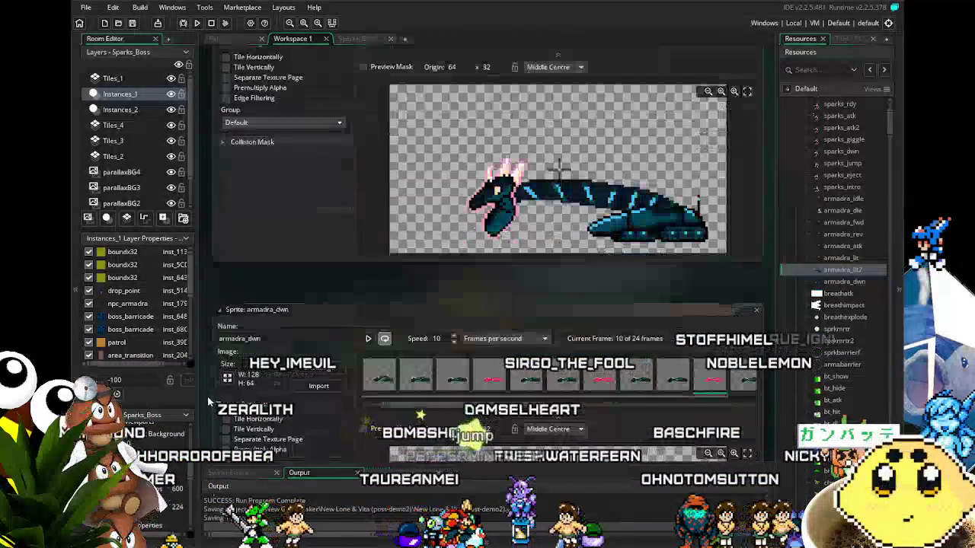
{"action": "scroll", "coordinate": [203, 399], "scroll_direction": "up", "scroll_amount": 3}
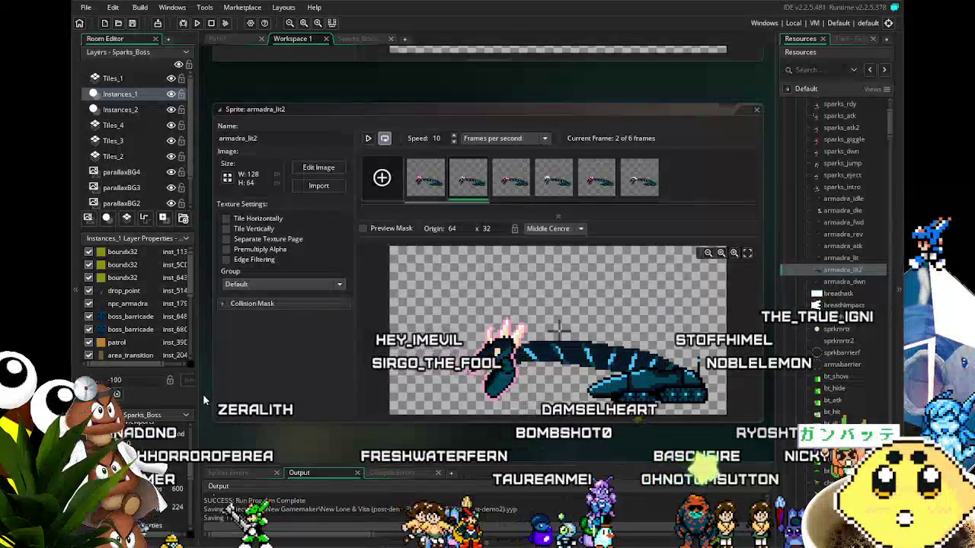
{"action": "scroll", "coordinate": [205, 400], "scroll_direction": "up", "scroll_amount": 1}
{"action": "scroll", "coordinate": [203, 399], "scroll_direction": "down", "scroll_amount": 5}
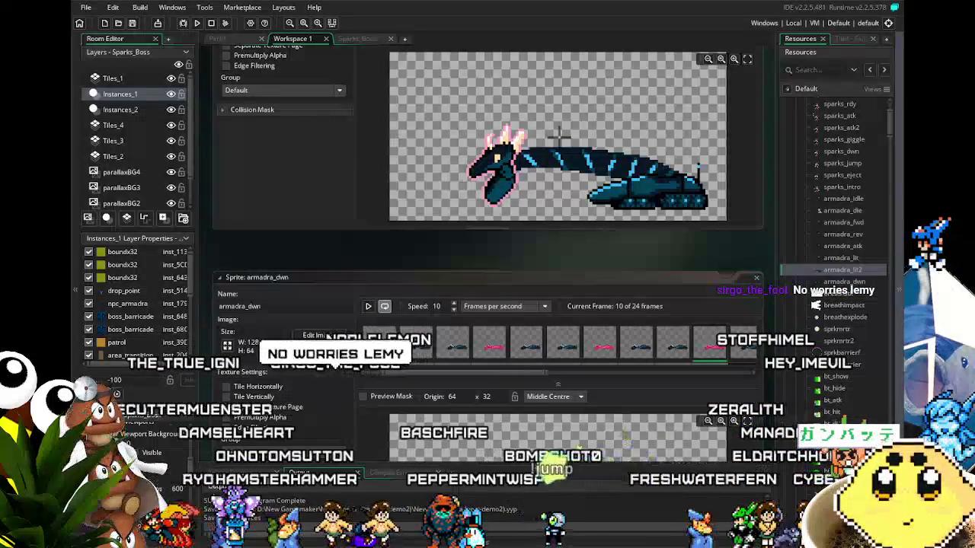
{"action": "key", "text": "alt+Tab"}
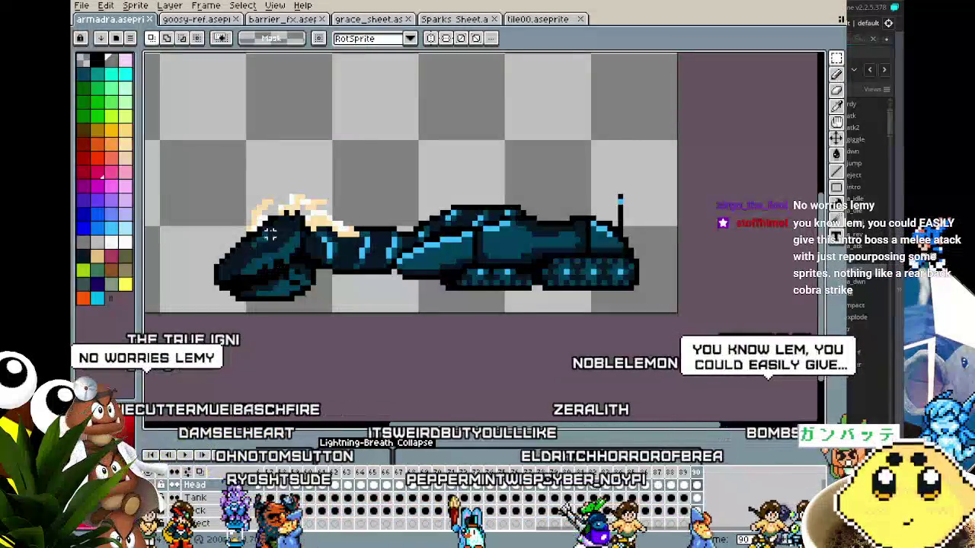
Step: Create a new blank sprite 634 pixels wide
{"action": "left_click", "coordinate": [81, 6]}
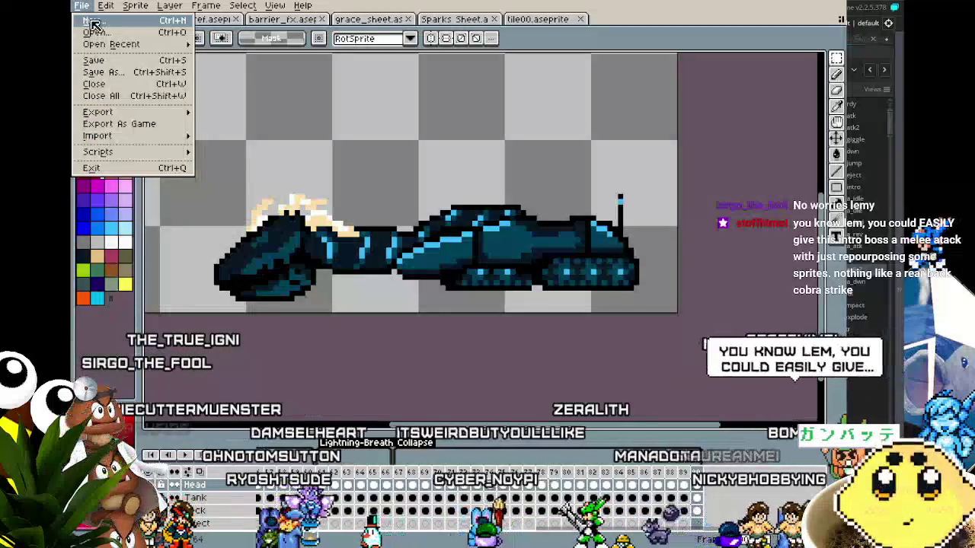
{"action": "left_click", "coordinate": [93, 24]}
{"action": "type", "text": "634"}
{"action": "key", "text": "Return"}
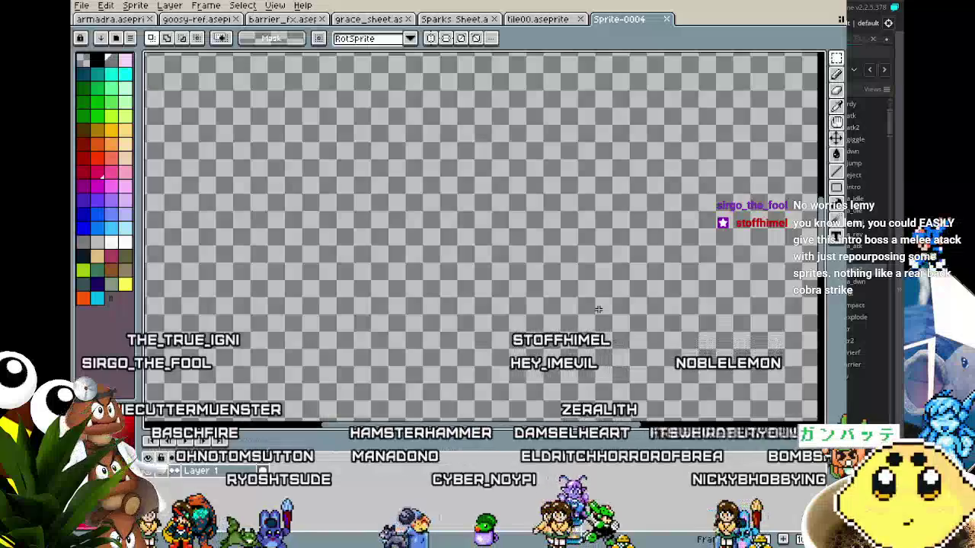
Step: Paste the pixel-sprite photo, move it up-left, commit it, and centre the view on it
{"action": "key", "text": "ctrl+v"}
{"action": "scroll", "coordinate": [603, 320], "scroll_direction": "down", "scroll_amount": 3}
{"action": "left_click_drag", "start_coordinate": [606, 316], "coordinate": [460, 259]}
{"action": "scroll", "coordinate": [472, 347], "scroll_direction": "up", "scroll_amount": 1}
{"action": "left_click", "coordinate": [642, 326]}
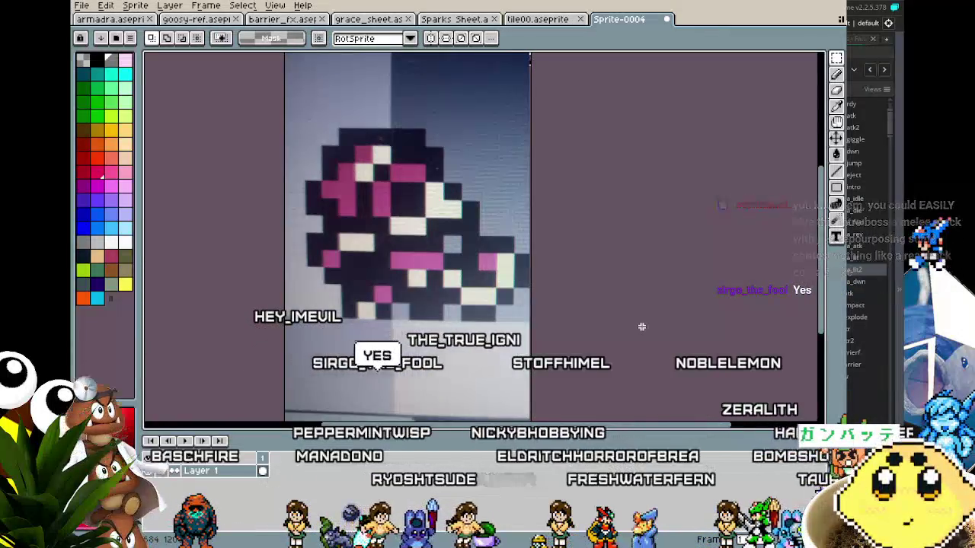
{"action": "scroll", "coordinate": [602, 344], "scroll_direction": "right", "scroll_amount": 1}
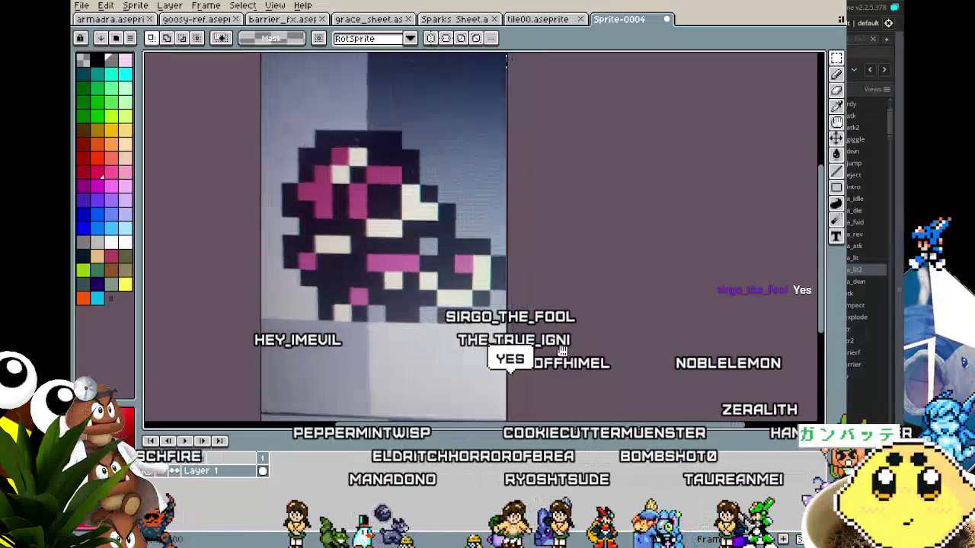
{"action": "scroll", "coordinate": [602, 343], "scroll_direction": "up", "scroll_amount": 2}
{"action": "scroll", "coordinate": [602, 344], "scroll_direction": "down", "scroll_amount": 2}
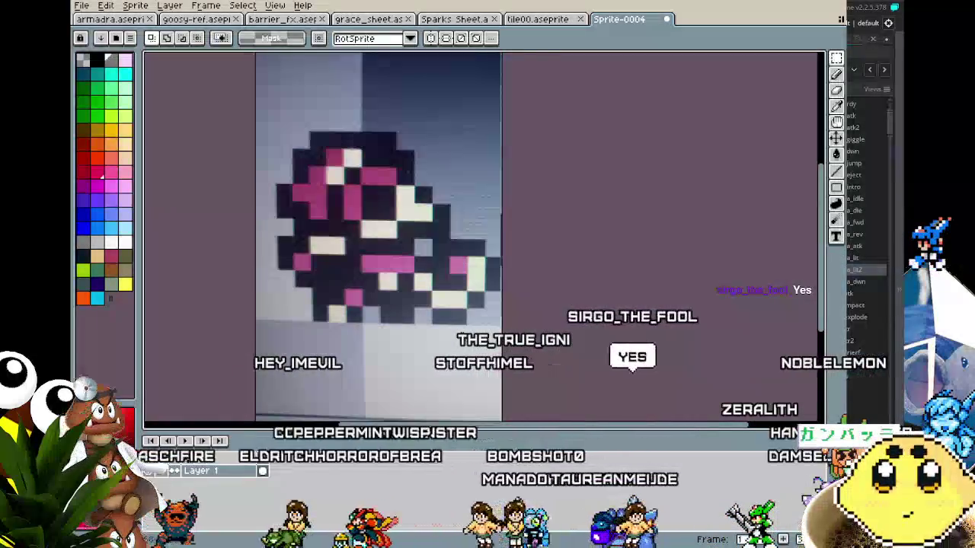
{"action": "scroll", "coordinate": [503, 311], "scroll_direction": "left", "scroll_amount": 2}
{"action": "scroll", "coordinate": [503, 311], "scroll_direction": "up", "scroll_amount": 1}
{"action": "left_click_drag", "start_coordinate": [503, 311], "coordinate": [517, 329]}
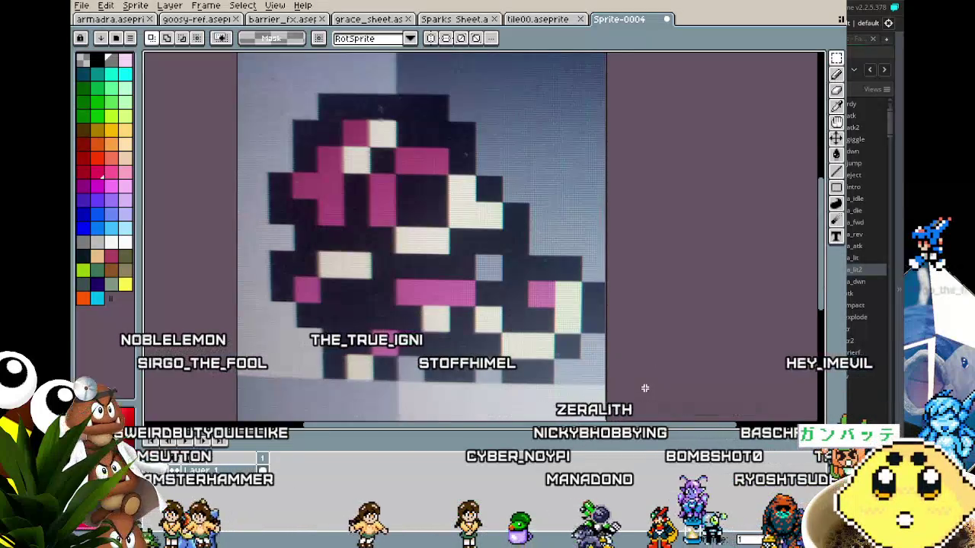
{"action": "left_click", "coordinate": [140, 18]}
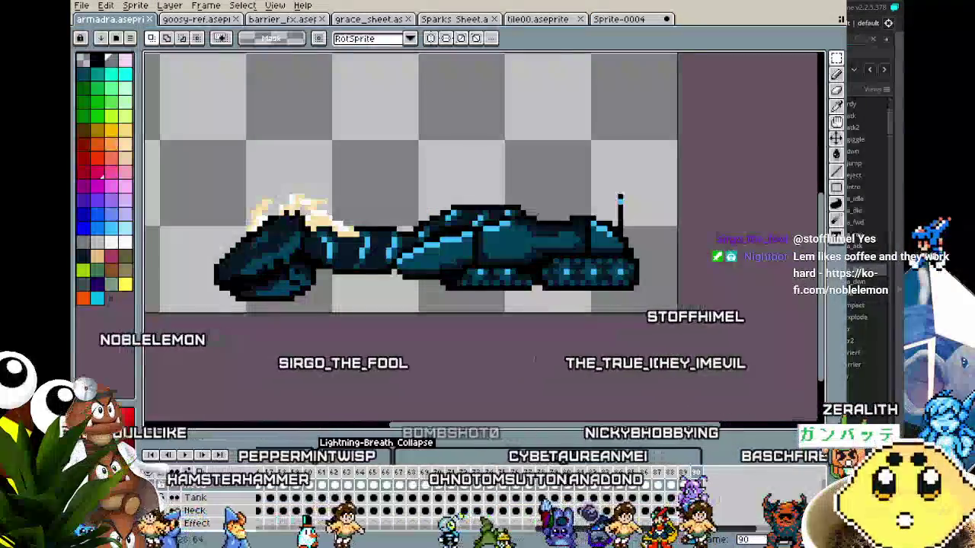
Step: Scrub armadra to the coiled frame 16, recentre the dragon, then return to Sprite-0004
{"action": "scroll", "coordinate": [457, 487], "scroll_direction": "left", "scroll_amount": 5}
{"action": "left_click_drag", "start_coordinate": [512, 462], "coordinate": [593, 480]}
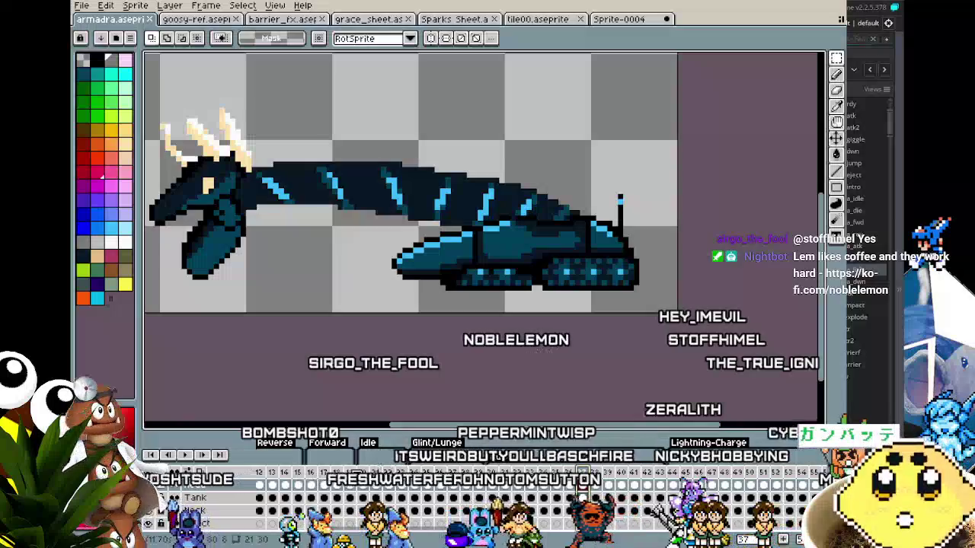
{"action": "left_click", "coordinate": [318, 478]}
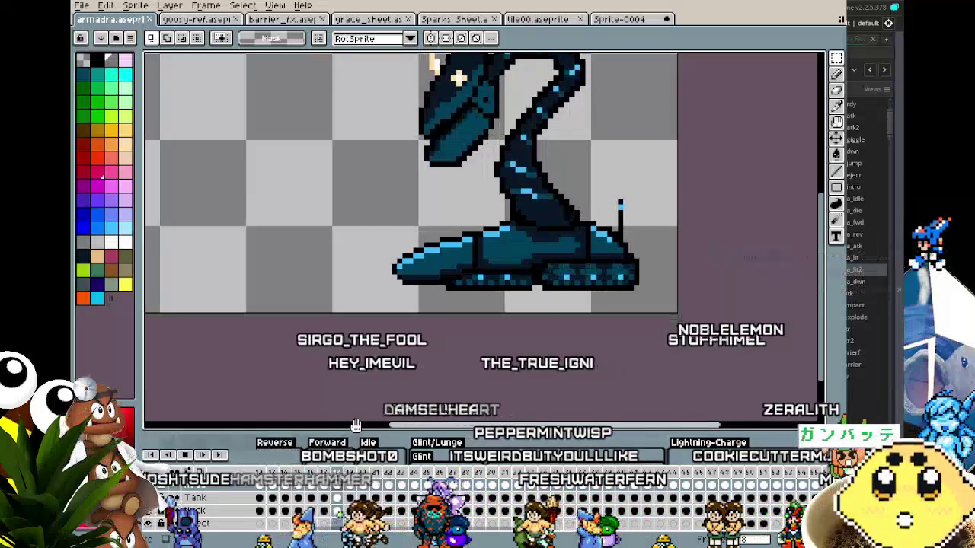
{"action": "scroll", "coordinate": [457, 358], "scroll_direction": "down", "scroll_amount": 2}
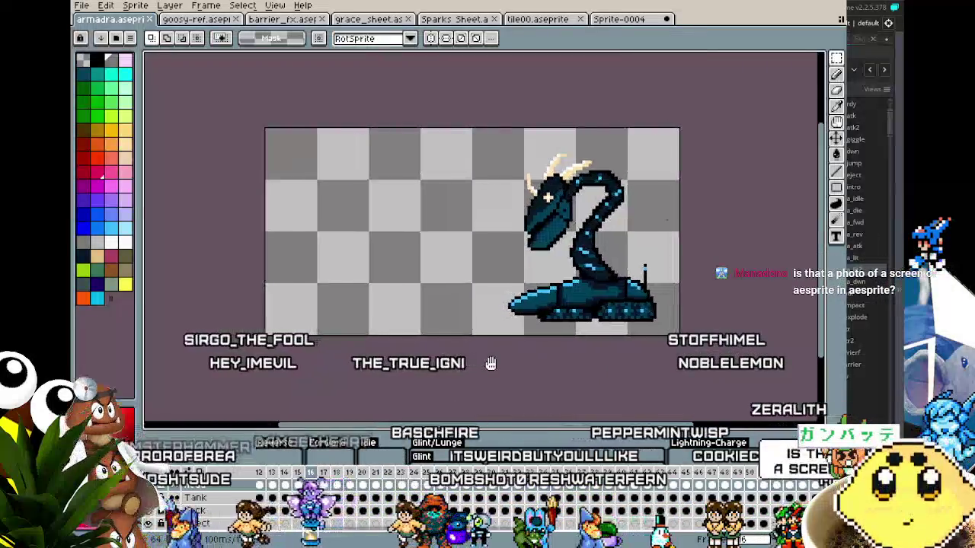
{"action": "scroll", "coordinate": [485, 364], "scroll_direction": "up", "scroll_amount": 1}
{"action": "left_click_drag", "start_coordinate": [485, 363], "coordinate": [444, 366]}
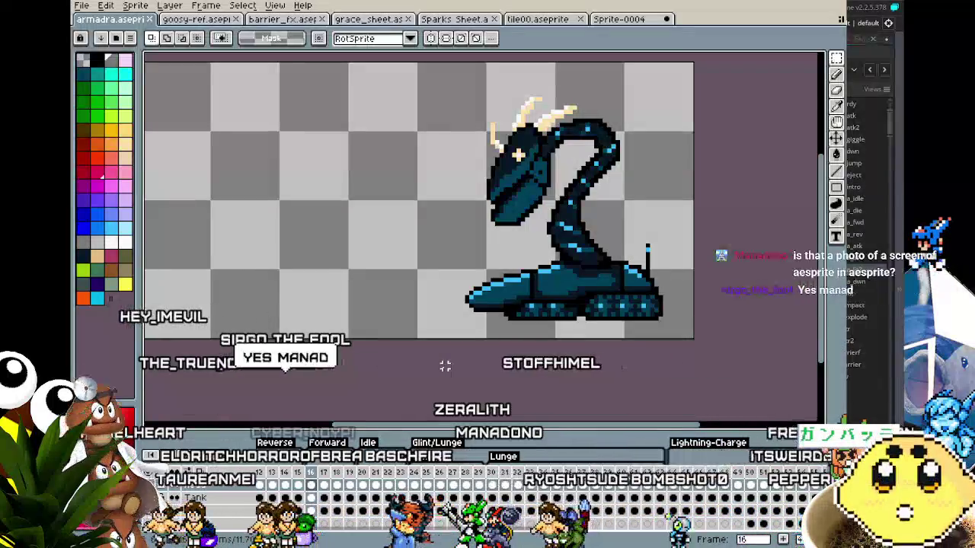
{"action": "left_click", "coordinate": [617, 21]}
Step: Zoom and pan around the photographed pink, black and white pixel figure in Sprite-0004
{"action": "scroll", "coordinate": [441, 226], "scroll_direction": "down", "scroll_amount": 1}
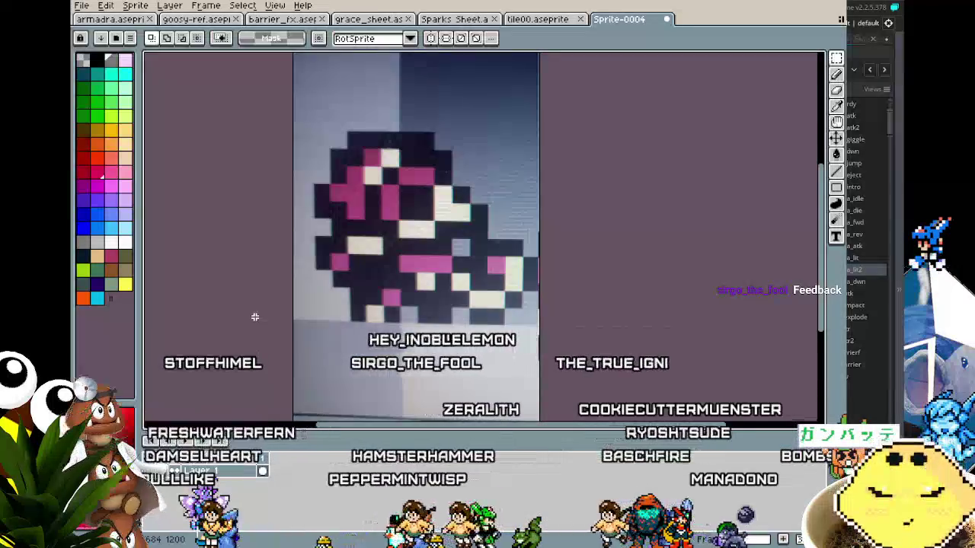
{"action": "scroll", "coordinate": [254, 317], "scroll_direction": "up", "scroll_amount": 1}
{"action": "left_click_drag", "start_coordinate": [290, 302], "coordinate": [240, 353]}
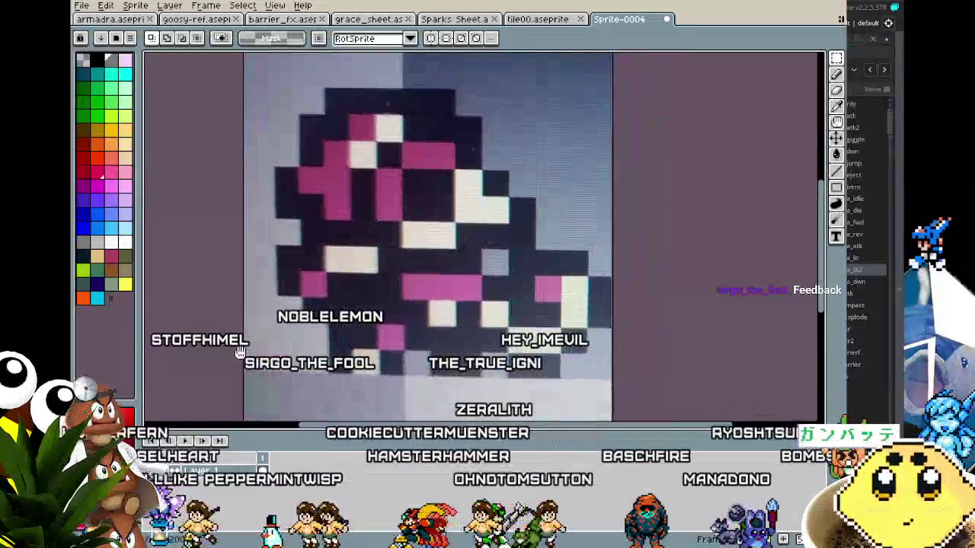
{"action": "scroll", "coordinate": [240, 353], "scroll_direction": "down", "scroll_amount": 1}
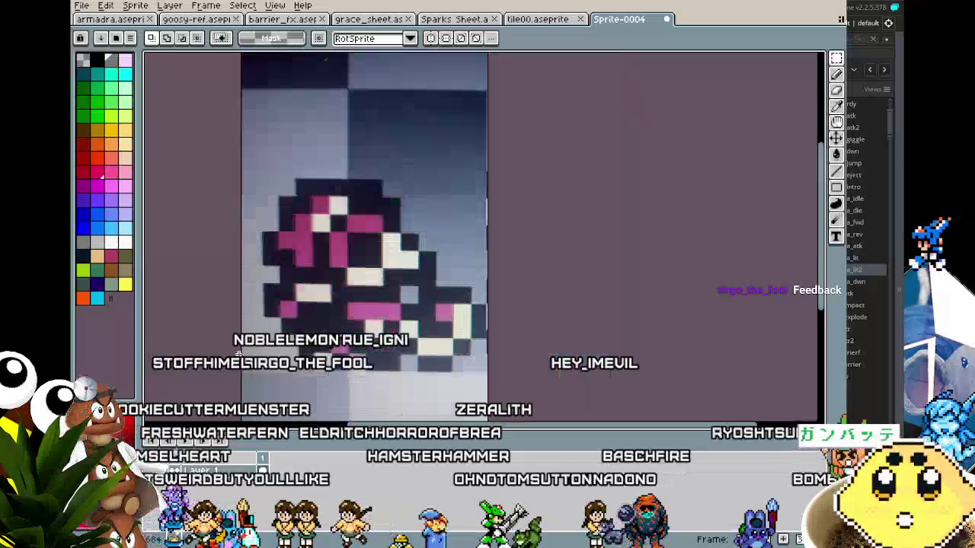
{"action": "left_click_drag", "start_coordinate": [238, 352], "coordinate": [243, 338]}
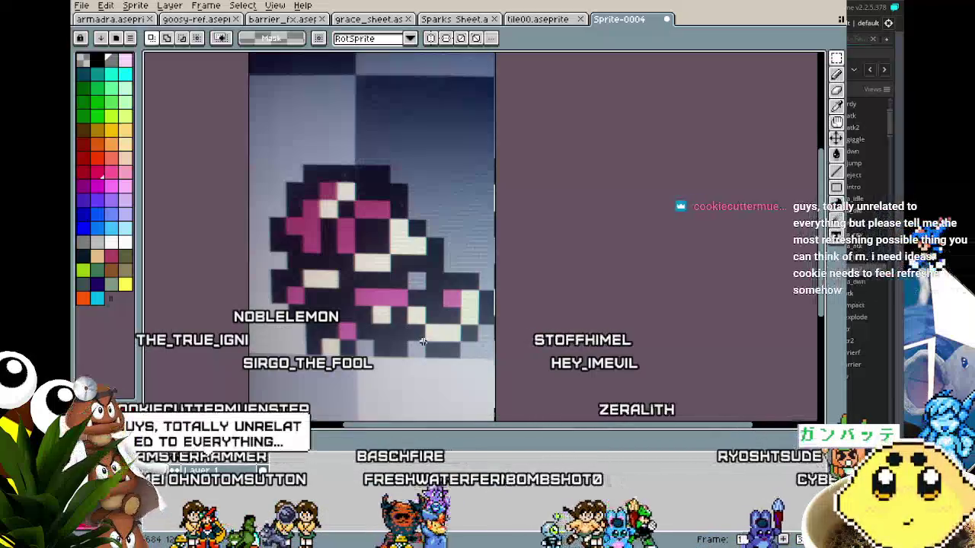
{"action": "mouse_move", "coordinate": [423, 341]}
{"action": "left_mouse_down"}
{"action": "mouse_move", "coordinate": [424, 298]}
{"action": "mouse_move", "coordinate": [402, 328]}
{"action": "left_mouse_up"}
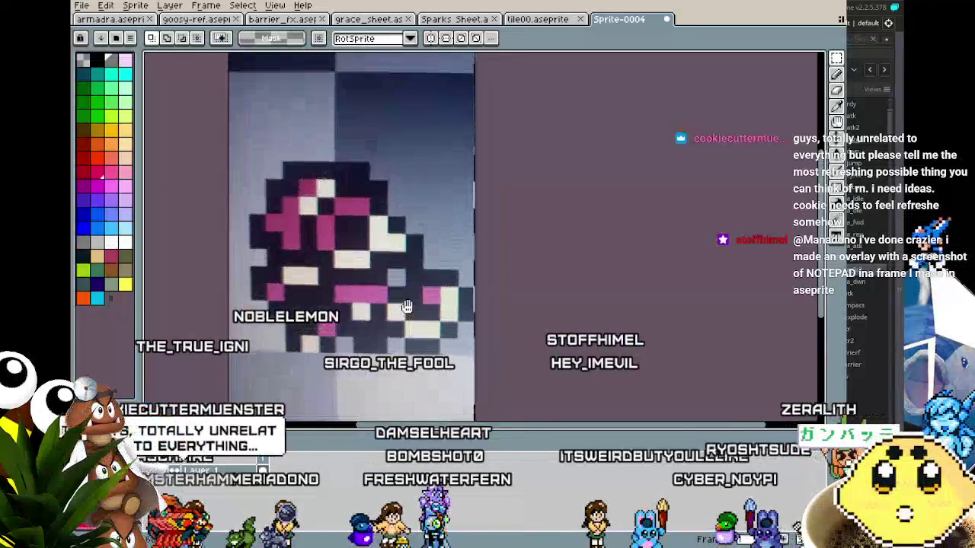
{"action": "scroll", "coordinate": [365, 328], "scroll_direction": "up", "scroll_amount": 2}
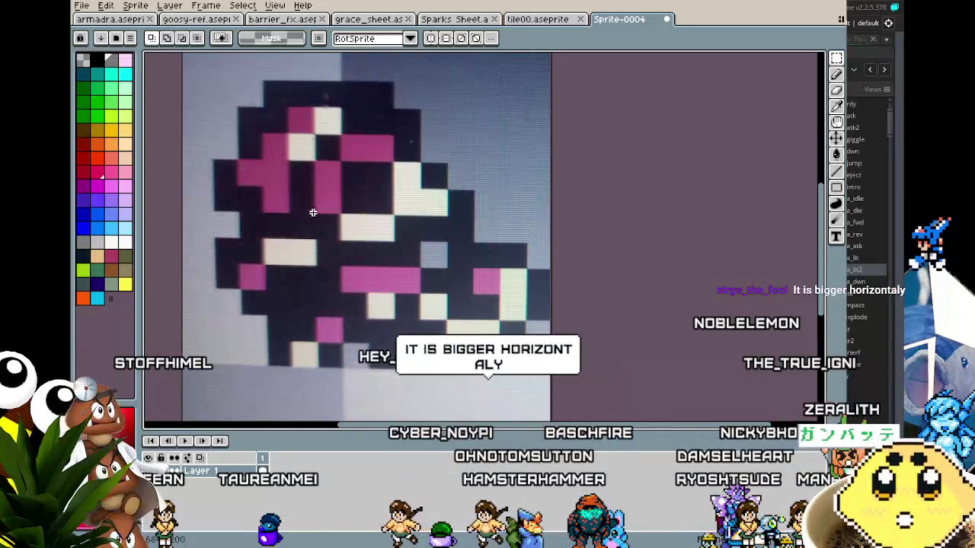
{"action": "key", "text": "ctrl+z"}
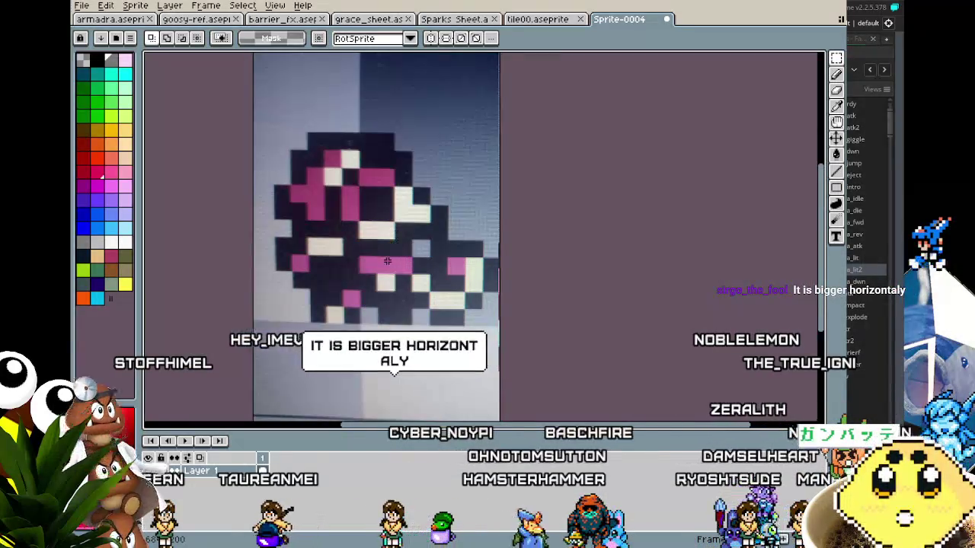
{"action": "key", "text": "ctrl+y"}
{"action": "left_click_drag", "start_coordinate": [415, 269], "coordinate": [387, 275]}
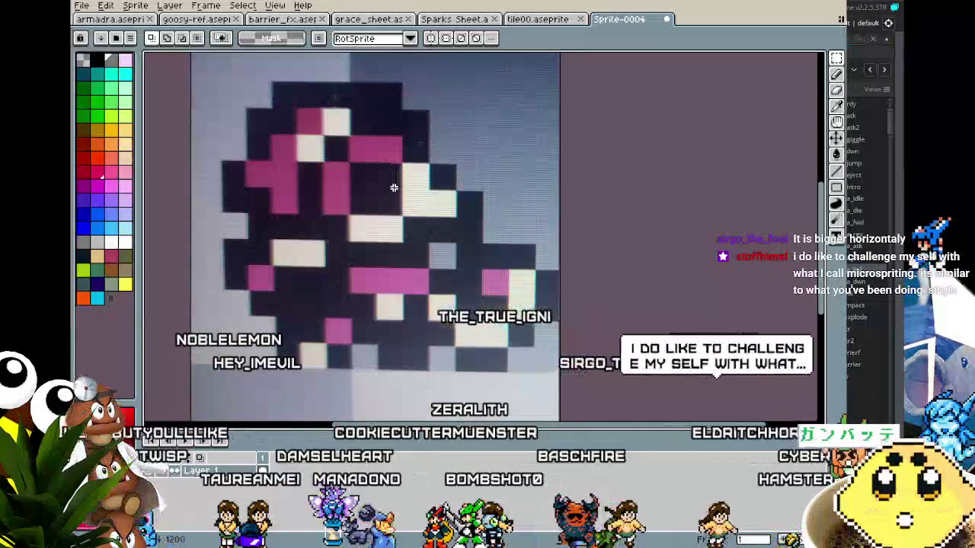
{"action": "scroll", "coordinate": [366, 254], "scroll_direction": "down", "scroll_amount": 2}
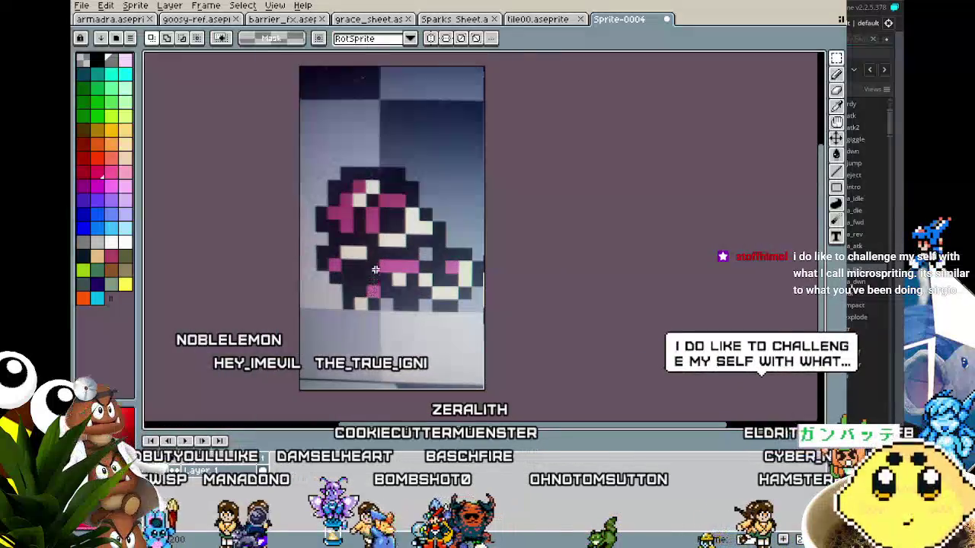
{"action": "scroll", "coordinate": [372, 259], "scroll_direction": "up", "scroll_amount": 1}
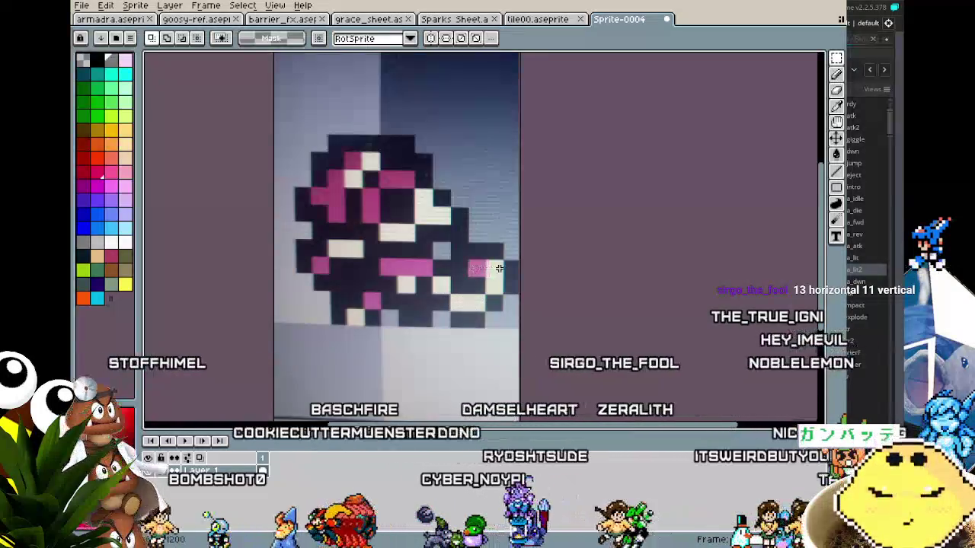
{"action": "scroll", "coordinate": [492, 277], "scroll_direction": "up", "scroll_amount": 1}
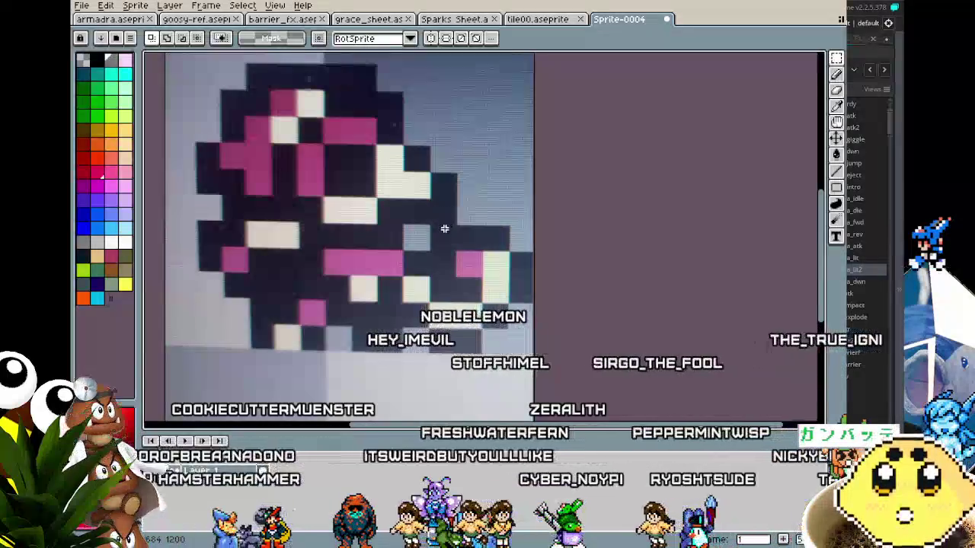
{"action": "scroll", "coordinate": [435, 232], "scroll_direction": "down", "scroll_amount": 3}
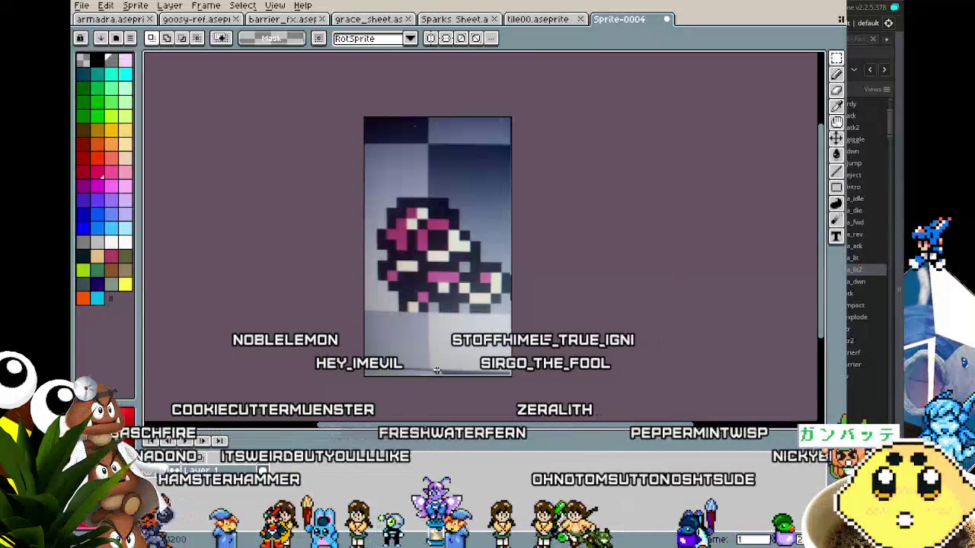
{"action": "scroll", "coordinate": [503, 212], "scroll_direction": "up", "scroll_amount": 3}
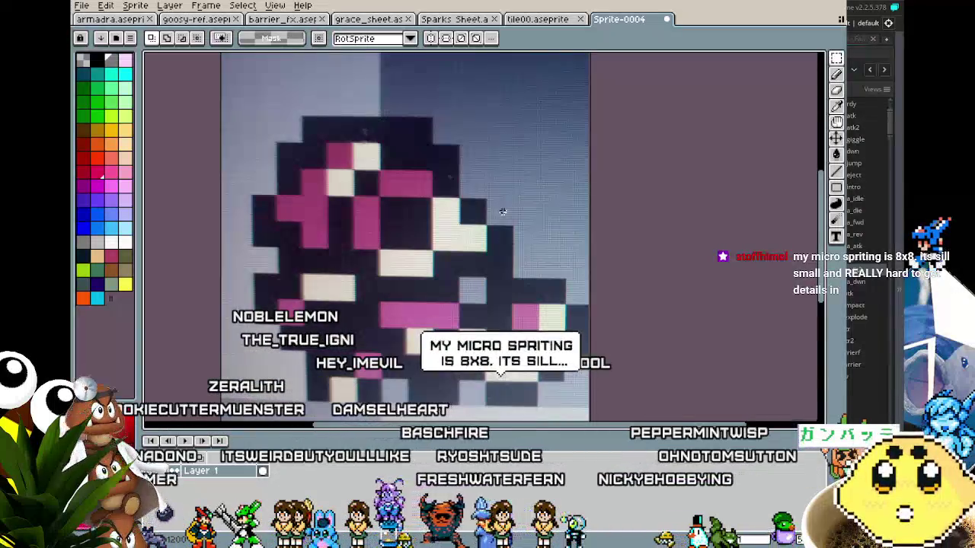
{"action": "scroll", "coordinate": [369, 381], "scroll_direction": "down", "scroll_amount": 1}
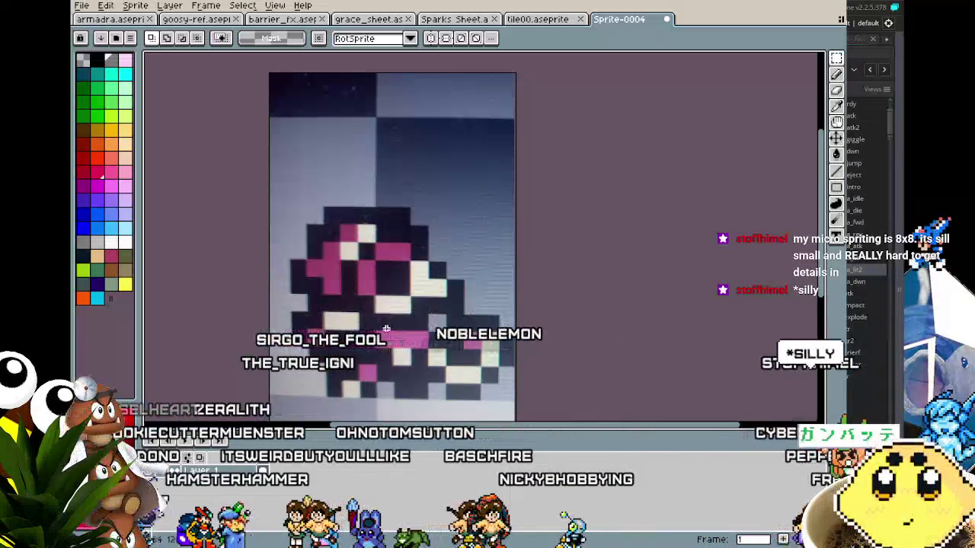
{"action": "scroll", "coordinate": [387, 324], "scroll_direction": "up", "scroll_amount": 1}
{"action": "left_click_drag", "start_coordinate": [387, 329], "coordinate": [359, 304]}
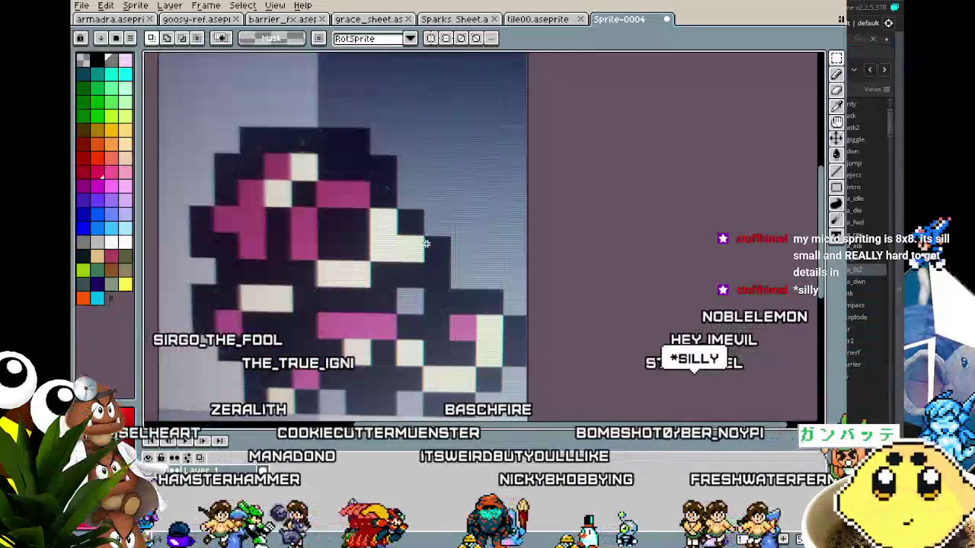
{"action": "scroll", "coordinate": [396, 374], "scroll_direction": "down", "scroll_amount": 2}
{"action": "scroll", "coordinate": [396, 374], "scroll_direction": "up", "scroll_amount": 1}
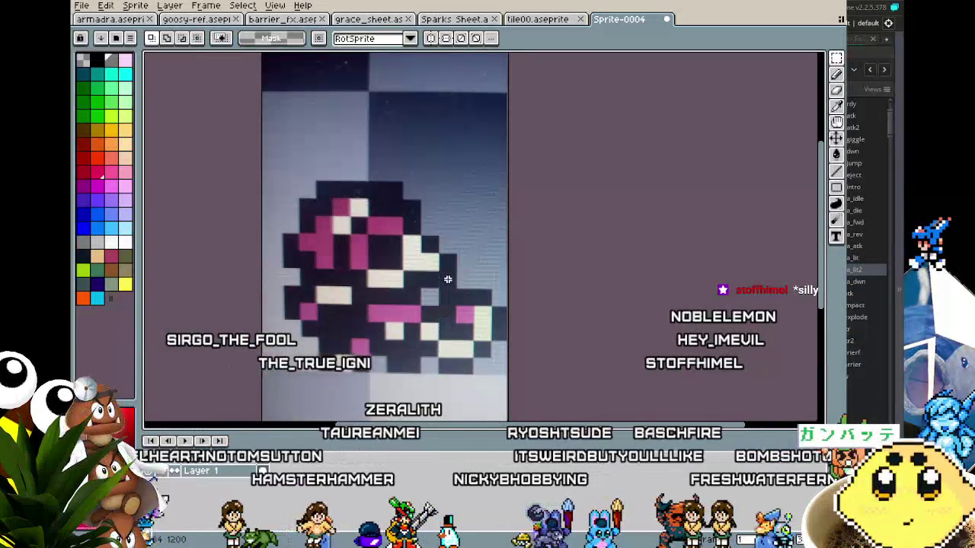
{"action": "scroll", "coordinate": [447, 289], "scroll_direction": "up", "scroll_amount": 1}
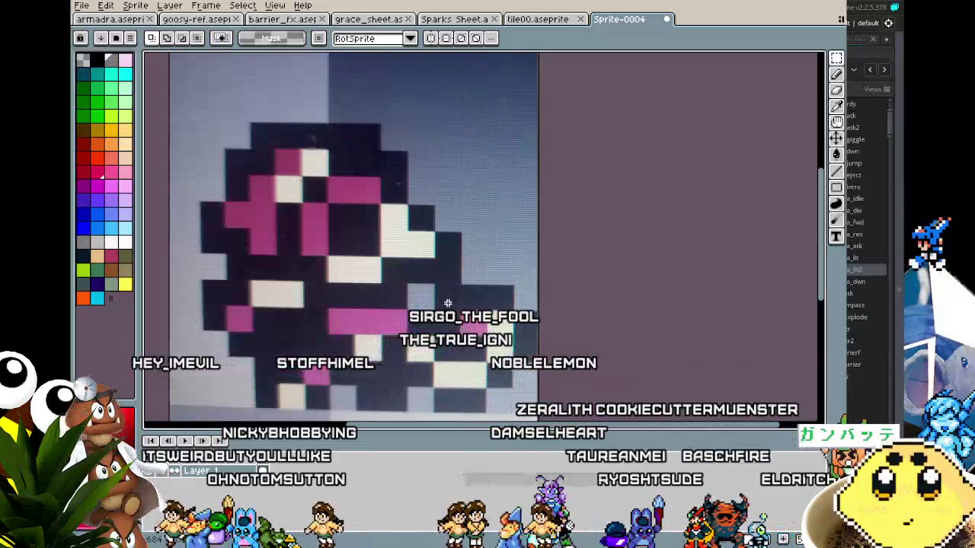
{"action": "left_click_drag", "start_coordinate": [437, 259], "coordinate": [457, 302]}
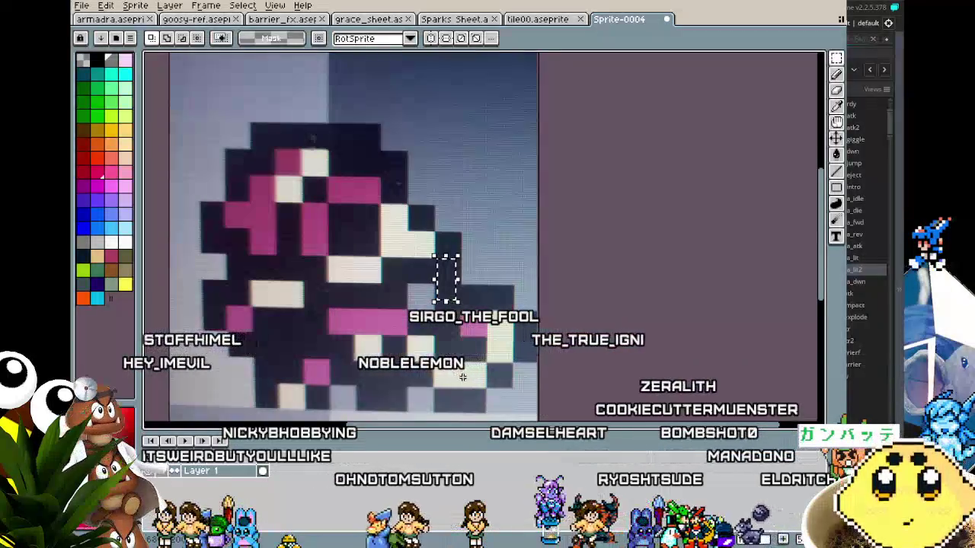
{"action": "left_click", "coordinate": [472, 319]}
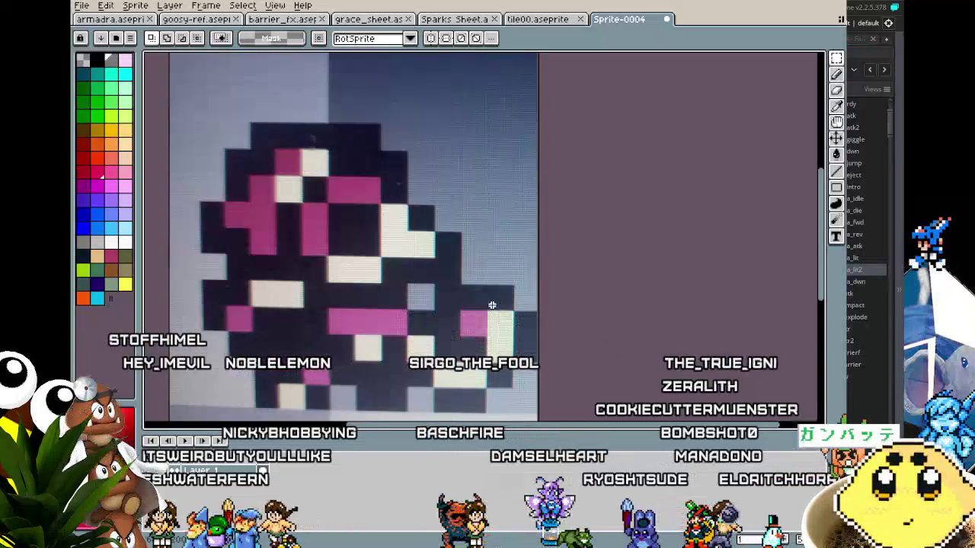
{"action": "scroll", "coordinate": [472, 319], "scroll_direction": "down", "scroll_amount": 2}
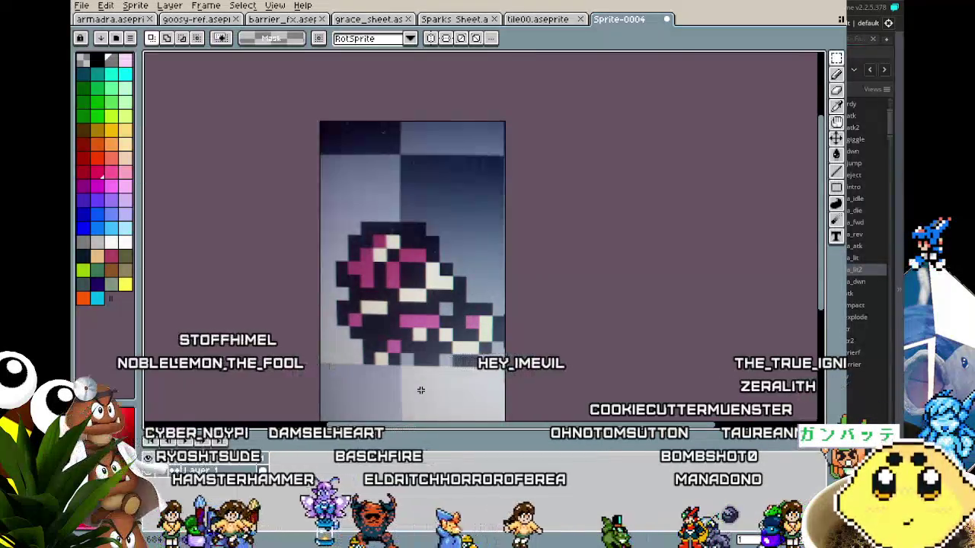
{"action": "scroll", "coordinate": [487, 379], "scroll_direction": "up", "scroll_amount": 1}
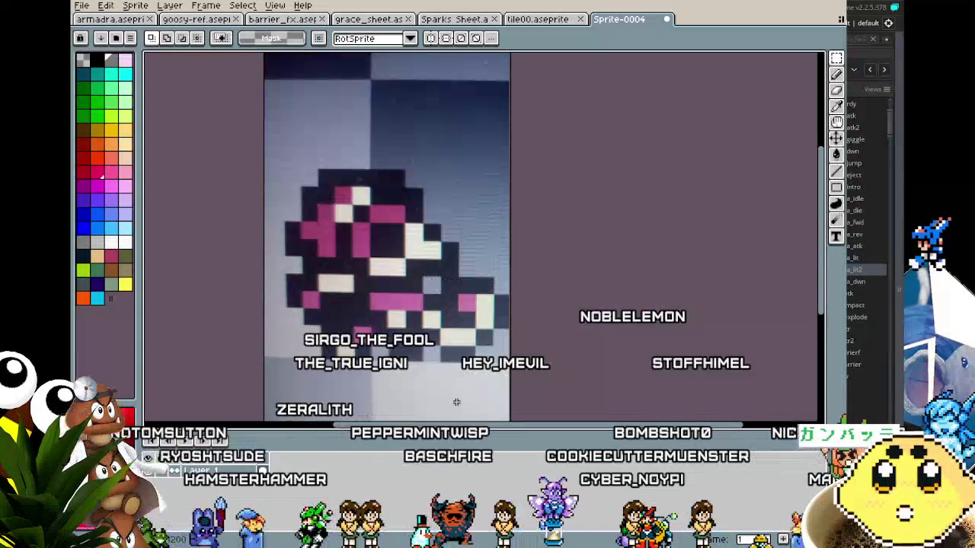
{"action": "scroll", "coordinate": [457, 395], "scroll_direction": "down", "scroll_amount": 2}
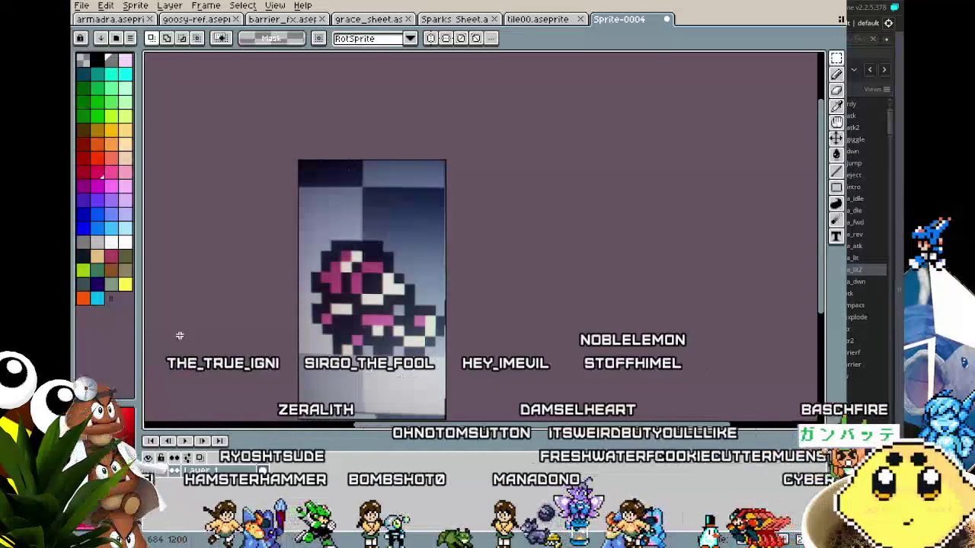
{"action": "scroll", "coordinate": [302, 268], "scroll_direction": "up", "scroll_amount": 1}
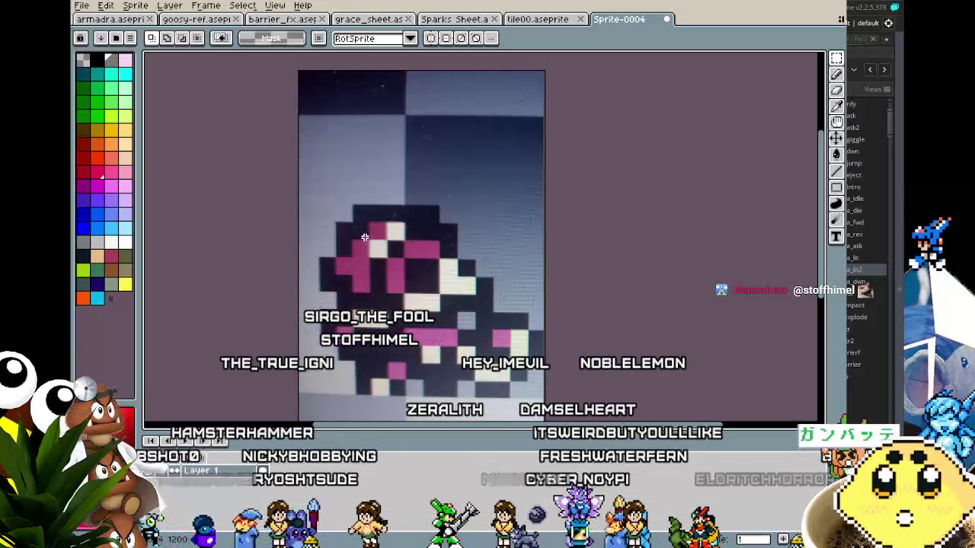
{"action": "scroll", "coordinate": [468, 402], "scroll_direction": "down", "scroll_amount": 2}
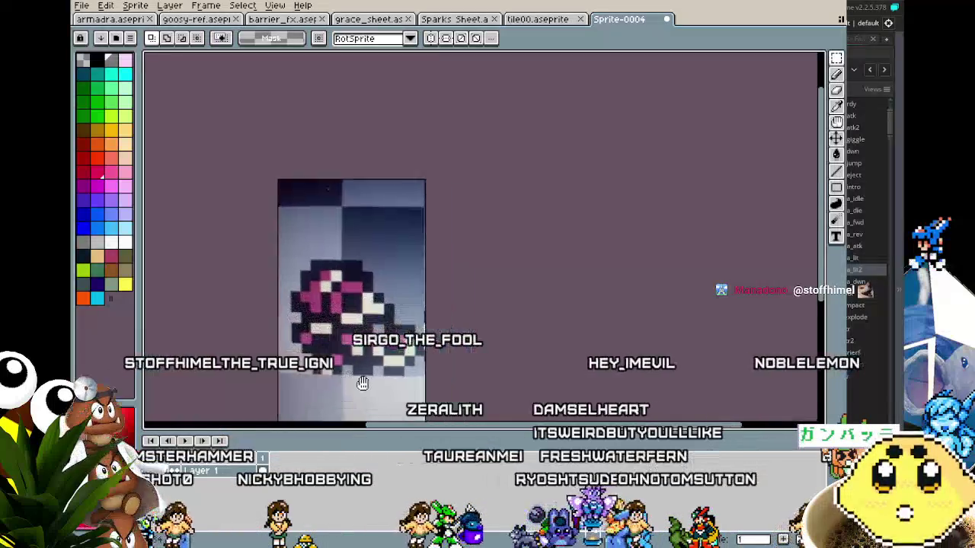
{"action": "scroll", "coordinate": [379, 380], "scroll_direction": "up", "scroll_amount": 1}
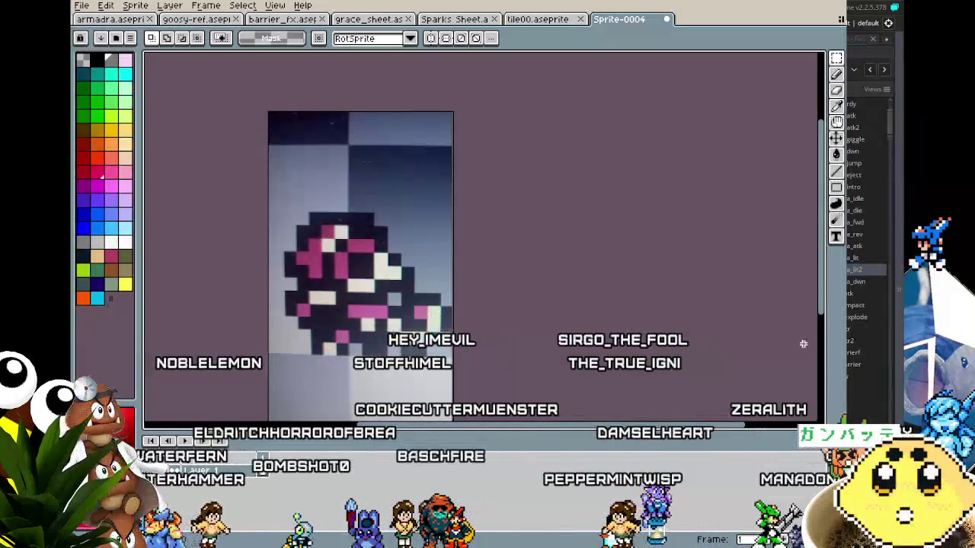
Step: Bring up the Open file dialog and go up two levels to the aseprite work folder
{"action": "left_click", "coordinate": [81, 7]}
{"action": "mouse_move", "coordinate": [122, 44]}
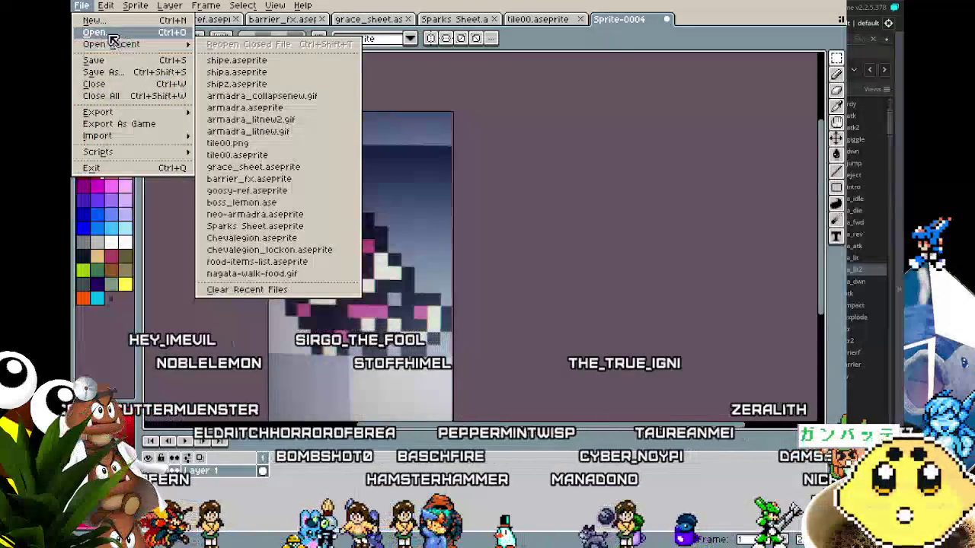
{"action": "left_click", "coordinate": [106, 36]}
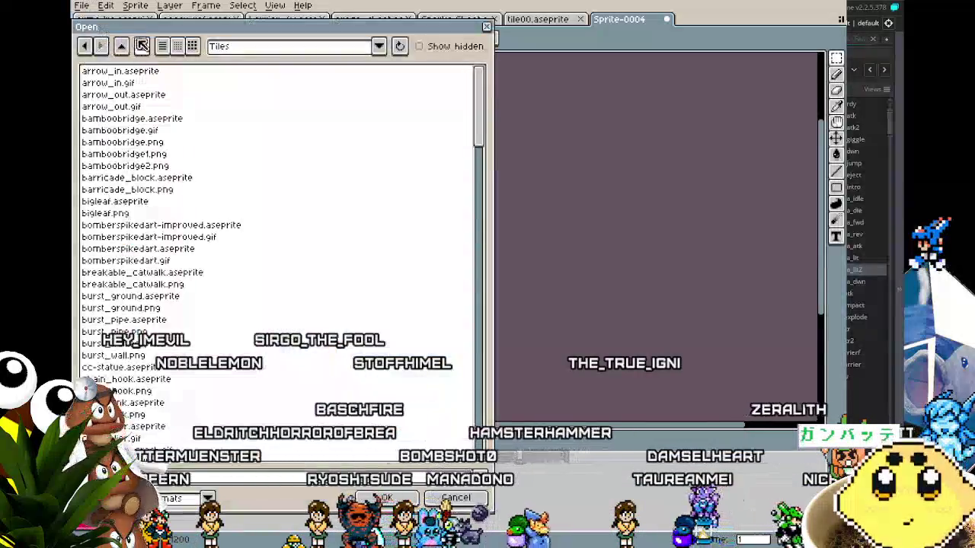
{"action": "left_click", "coordinate": [128, 47]}
{"action": "left_click", "coordinate": [124, 47]}
Step: Browse the aseprite work folder and enter the Mini Lone & Vita folder
{"action": "scroll", "coordinate": [190, 322], "scroll_direction": "down", "scroll_amount": 4}
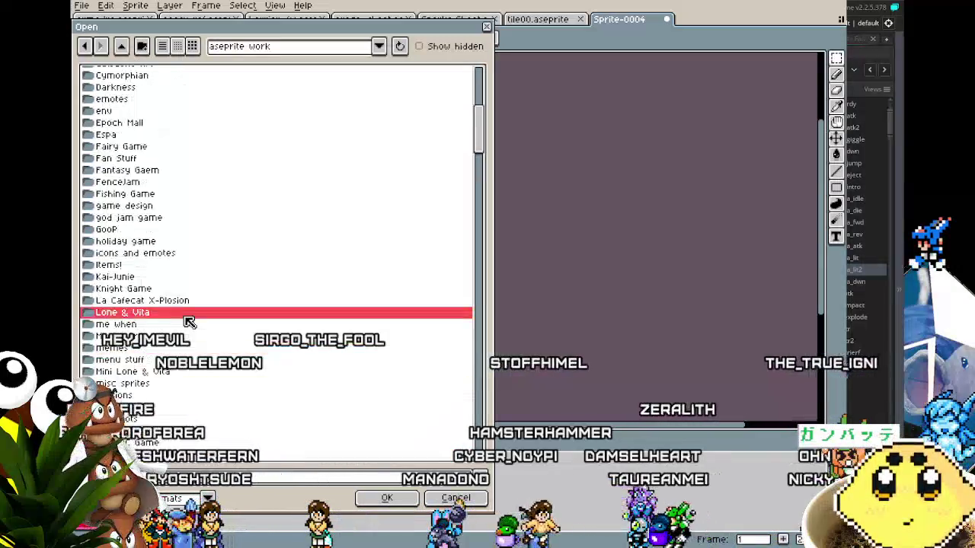
{"action": "scroll", "coordinate": [189, 322], "scroll_direction": "up", "scroll_amount": 2}
{"action": "scroll", "coordinate": [190, 323], "scroll_direction": "up", "scroll_amount": 5}
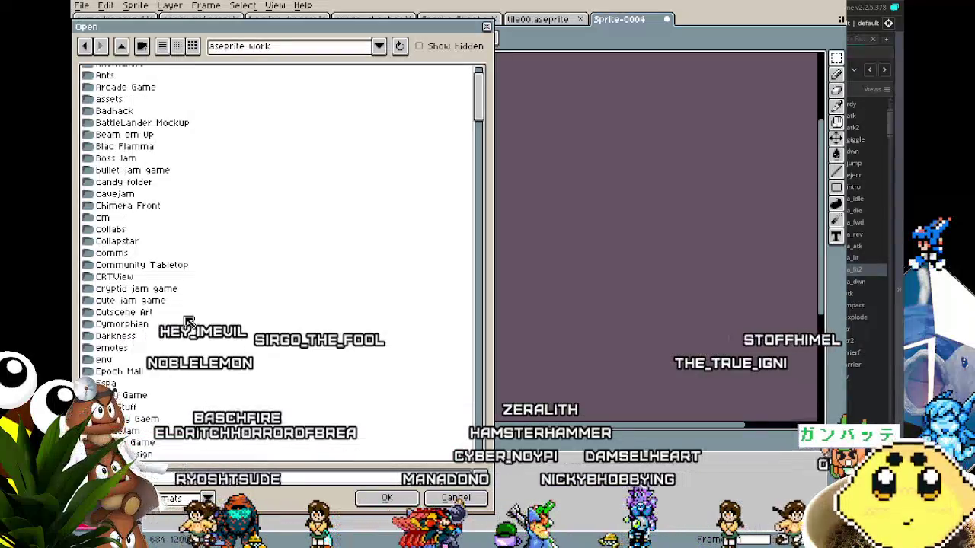
{"action": "scroll", "coordinate": [190, 322], "scroll_direction": "down", "scroll_amount": 8}
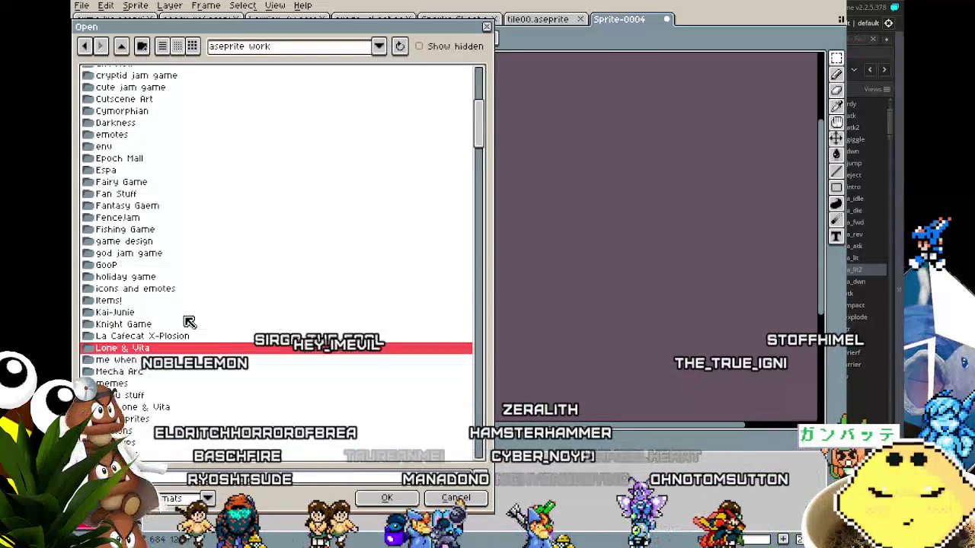
{"action": "scroll", "coordinate": [189, 322], "scroll_direction": "down", "scroll_amount": 2}
{"action": "scroll", "coordinate": [190, 322], "scroll_direction": "down", "scroll_amount": 4}
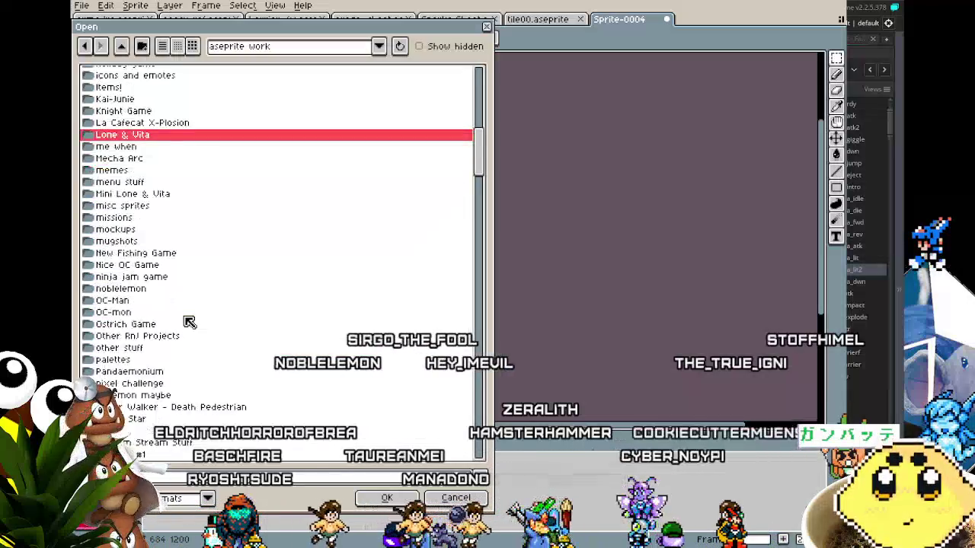
{"action": "scroll", "coordinate": [189, 322], "scroll_direction": "down", "scroll_amount": 5}
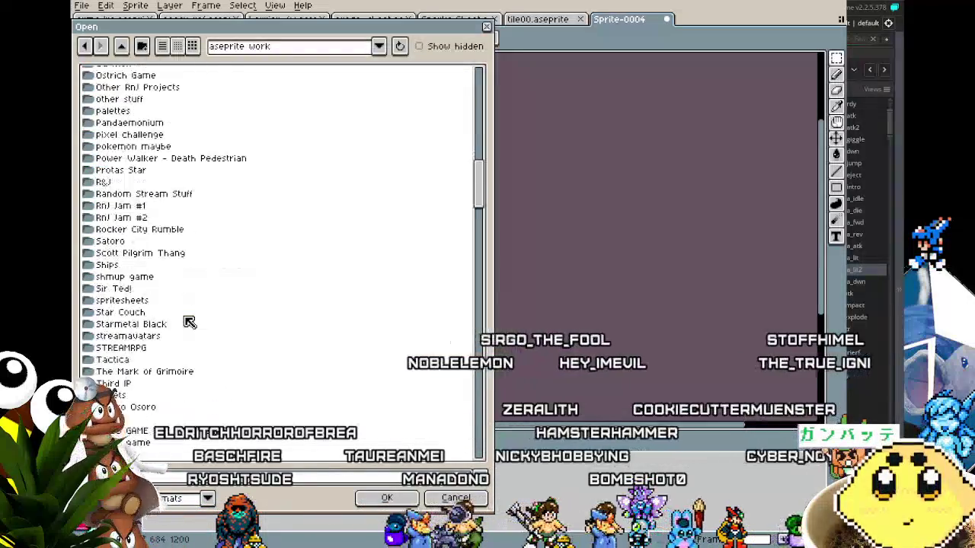
{"action": "scroll", "coordinate": [189, 322], "scroll_direction": "down", "scroll_amount": 1}
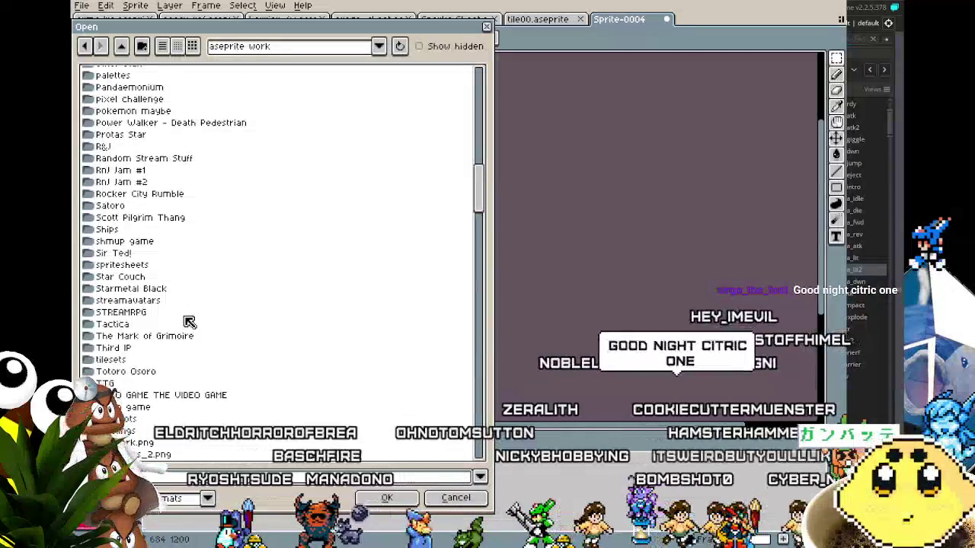
{"action": "scroll", "coordinate": [190, 322], "scroll_direction": "up", "scroll_amount": 1}
{"action": "scroll", "coordinate": [189, 322], "scroll_direction": "up", "scroll_amount": 1}
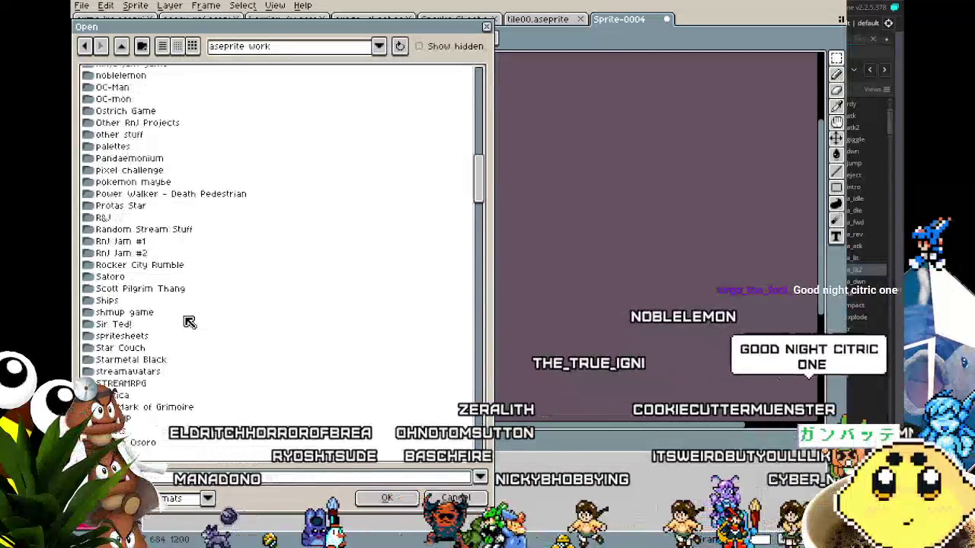
{"action": "scroll", "coordinate": [190, 322], "scroll_direction": "up", "scroll_amount": 2}
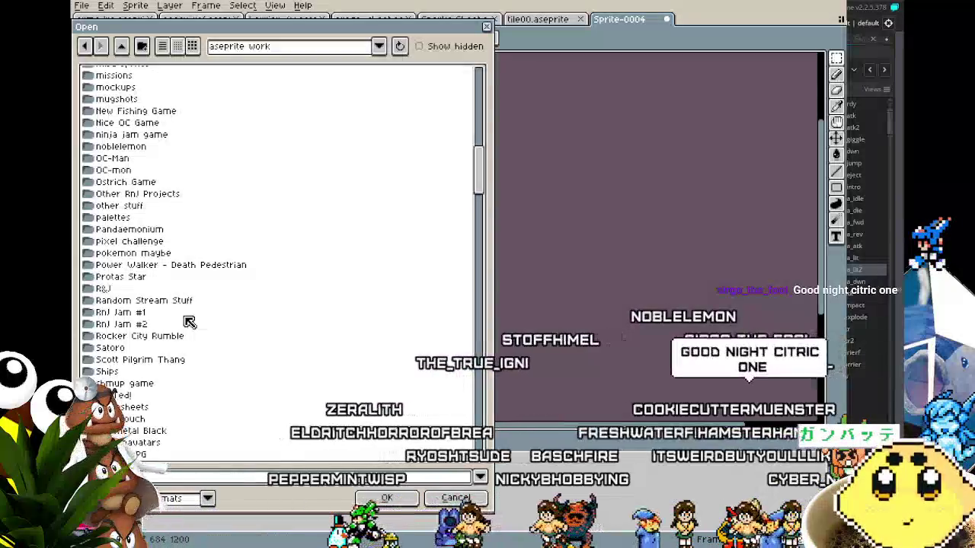
{"action": "scroll", "coordinate": [190, 322], "scroll_direction": "up", "scroll_amount": 3}
{"action": "left_click", "coordinate": [165, 159]}
{"action": "double_click", "coordinate": [168, 166]}
Step: Preview 1p-select.gif and 2p-select-adia.png, then open all-mini.aseprite
{"action": "scroll", "coordinate": [176, 287], "scroll_direction": "up", "scroll_amount": 15}
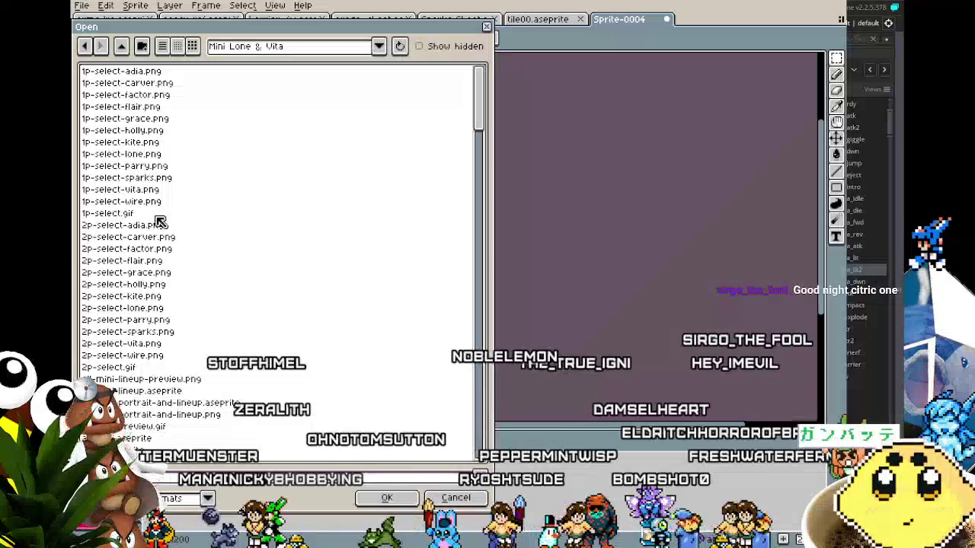
{"action": "left_click", "coordinate": [139, 217]}
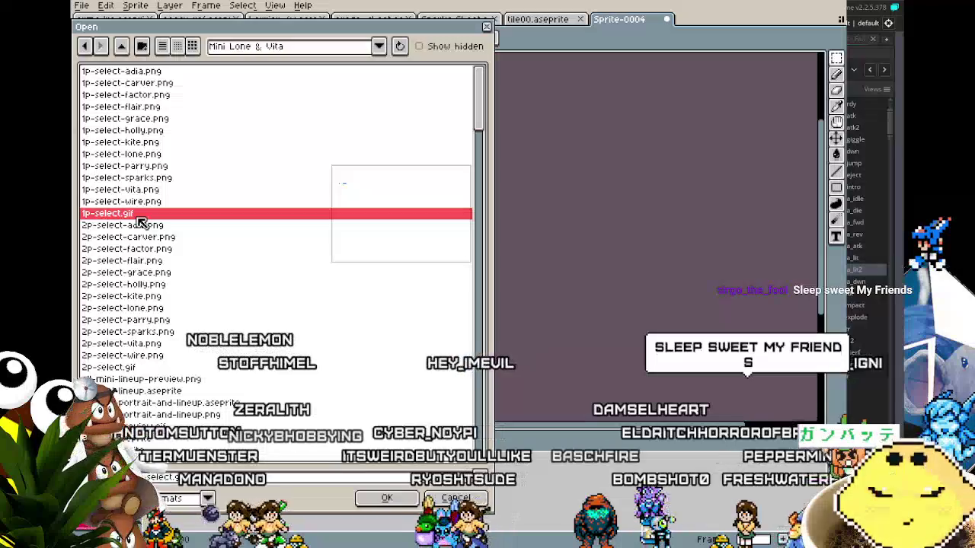
{"action": "left_click", "coordinate": [149, 227]}
{"action": "scroll", "coordinate": [156, 320], "scroll_direction": "down", "scroll_amount": 2}
{"action": "left_click", "coordinate": [143, 369]}
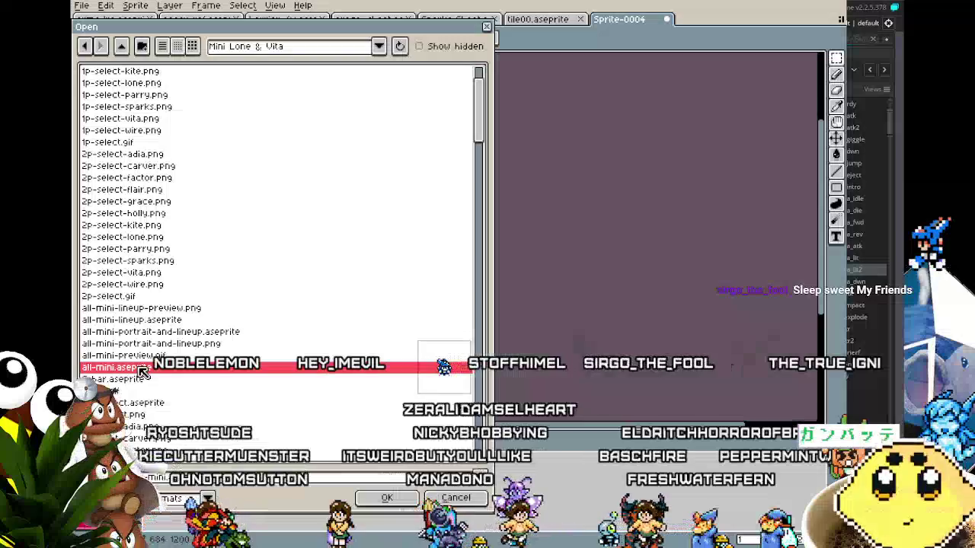
{"action": "left_click", "coordinate": [386, 499]}
{"action": "scroll", "coordinate": [449, 274], "scroll_direction": "up", "scroll_amount": 4}
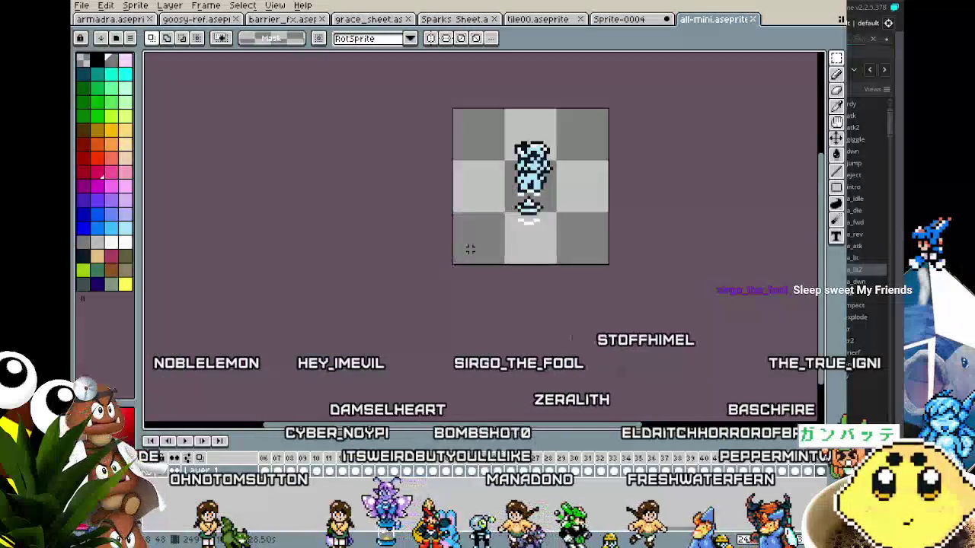
Step: Play the all-mini animation, zooming and panning to watch the coloured mini characters cycle
{"action": "left_click", "coordinate": [271, 462]}
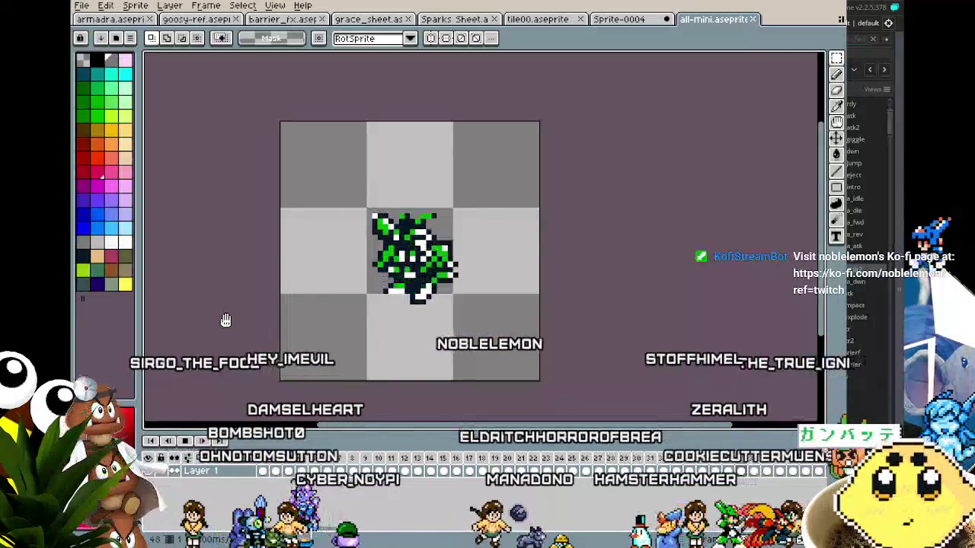
{"action": "scroll", "coordinate": [225, 320], "scroll_direction": "up", "scroll_amount": 1}
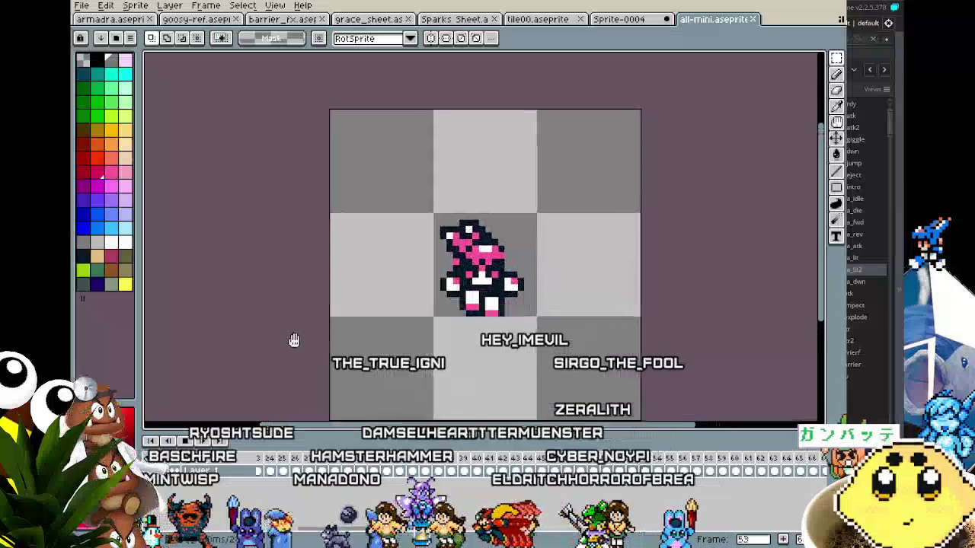
{"action": "scroll", "coordinate": [252, 339], "scroll_direction": "down", "scroll_amount": 1}
{"action": "left_click_drag", "start_coordinate": [252, 339], "coordinate": [249, 339]}
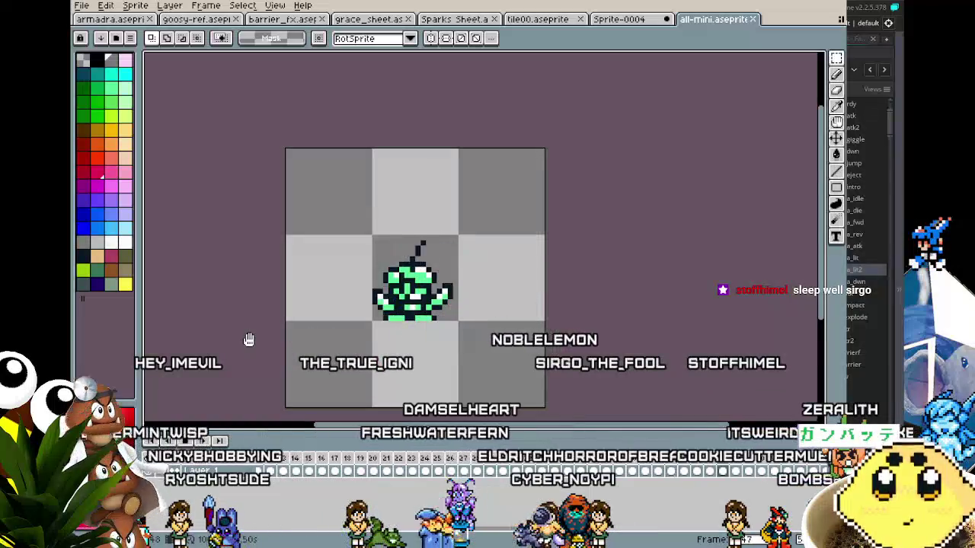
{"action": "scroll", "coordinate": [227, 242], "scroll_direction": "up", "scroll_amount": 1}
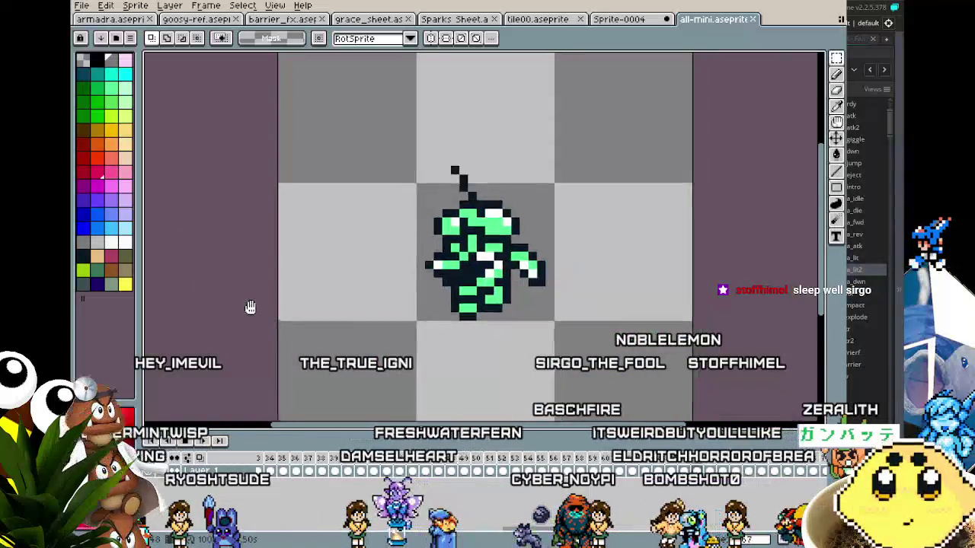